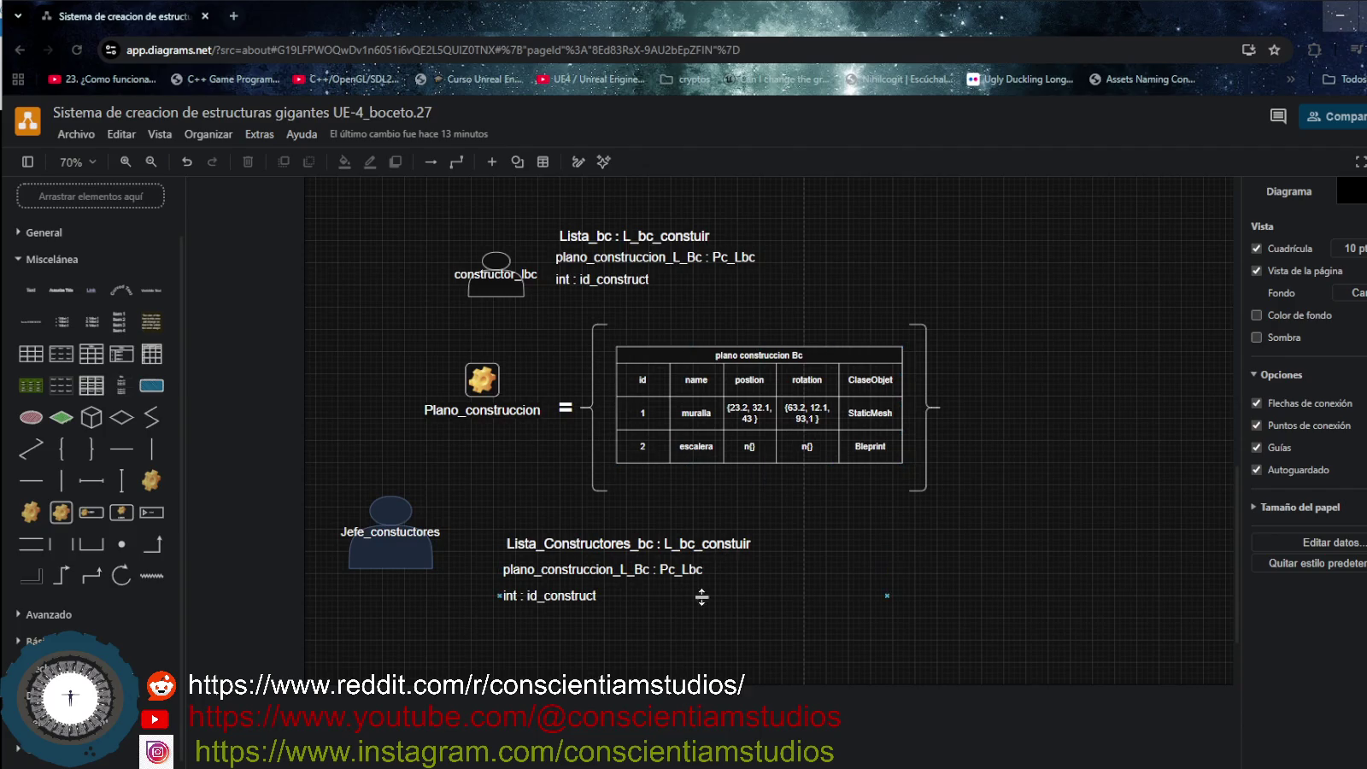
Change the middle attribute line to plano_construccion_Lista_constructoresLBc : Pc_LCLbc.
left_click(692, 570)
mouse_move(684, 571)
double_click(709, 569)
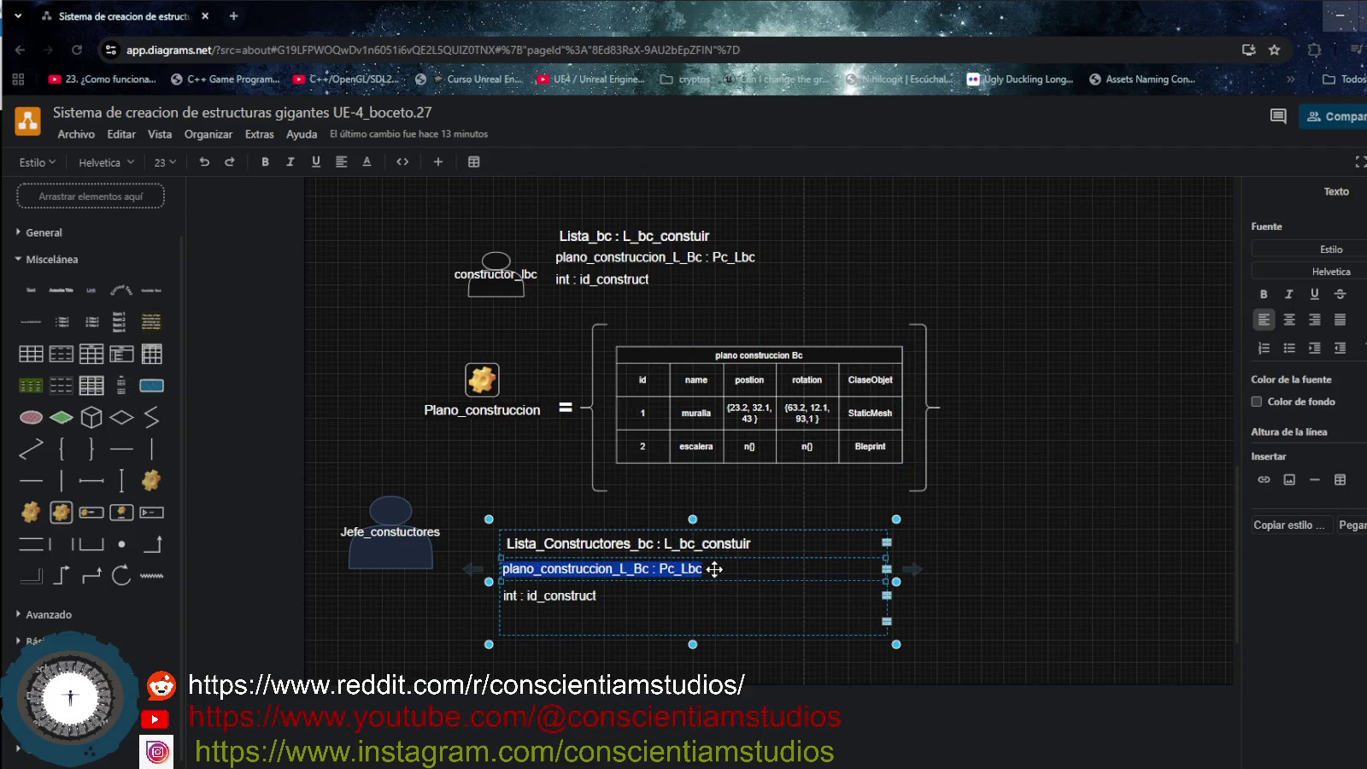
left_click(592, 570)
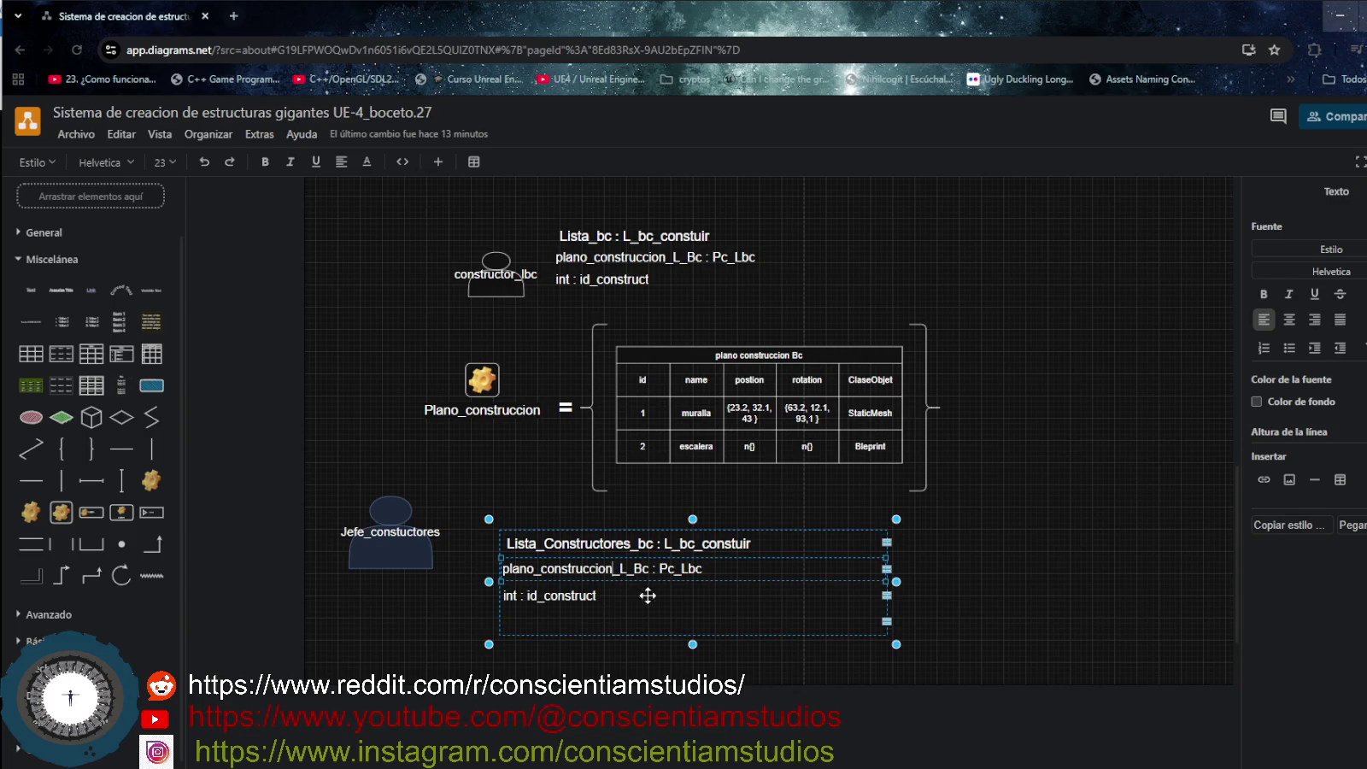
key("Right")
key("Right")
key("Right")
type("_")
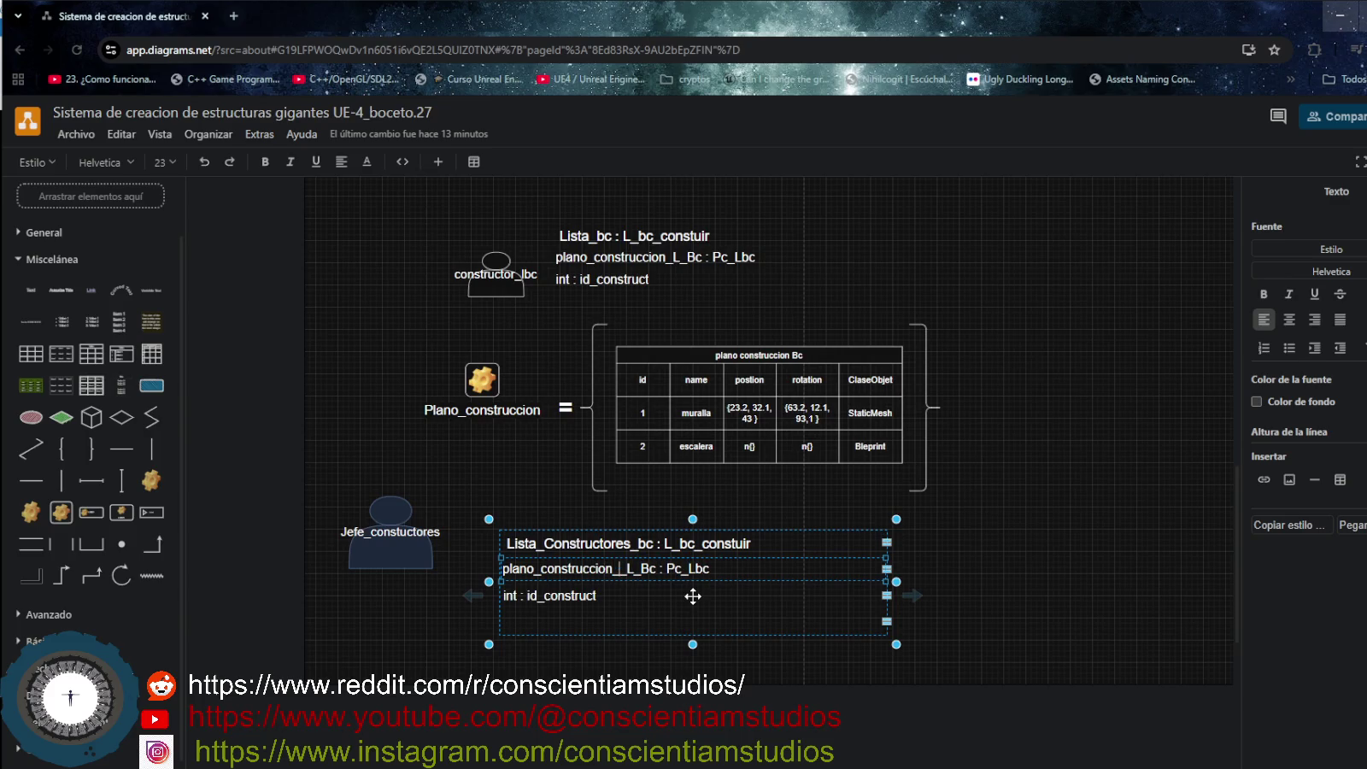
type("Lista")
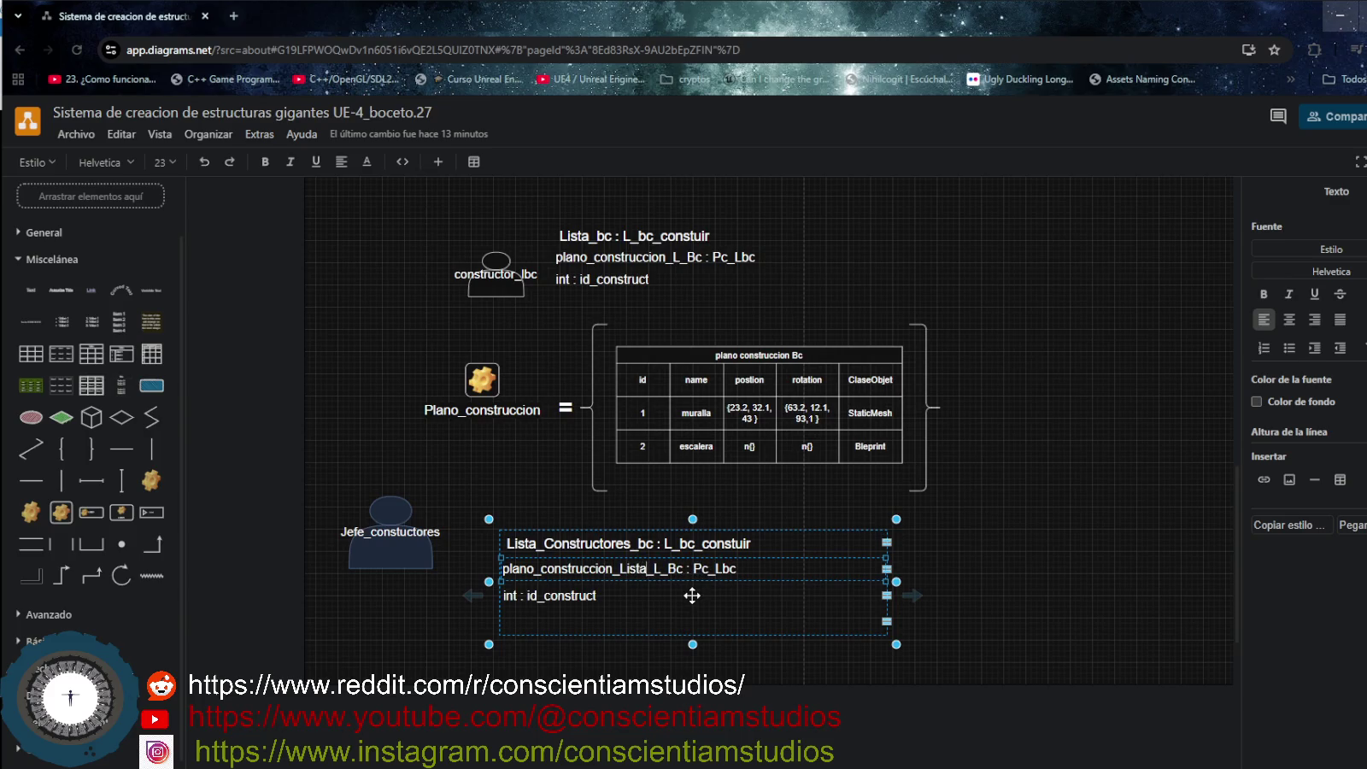
type("_constu")
key("BackSpace")
type("ructores_")
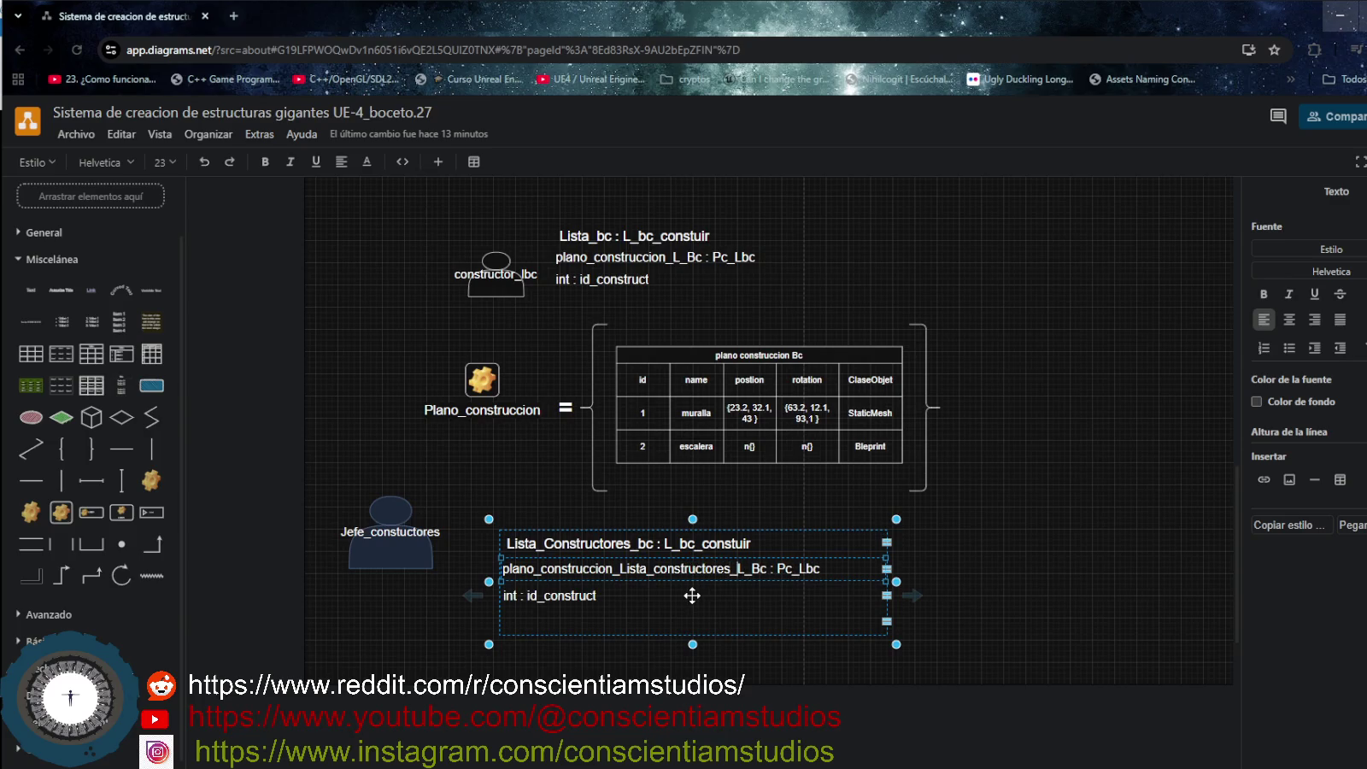
key("Right")
key("Right")
key("Right")
key("BackSpace")
key("Left")
key("BackSpace")
key("Left")
key("Left")
key("Left")
key("Left")
key("Right")
key("Right")
key("Right")
key("Right")
key("Right")
key("Right")
key("Right")
key("Right")
key("Right")
key("Left")
type("LC")
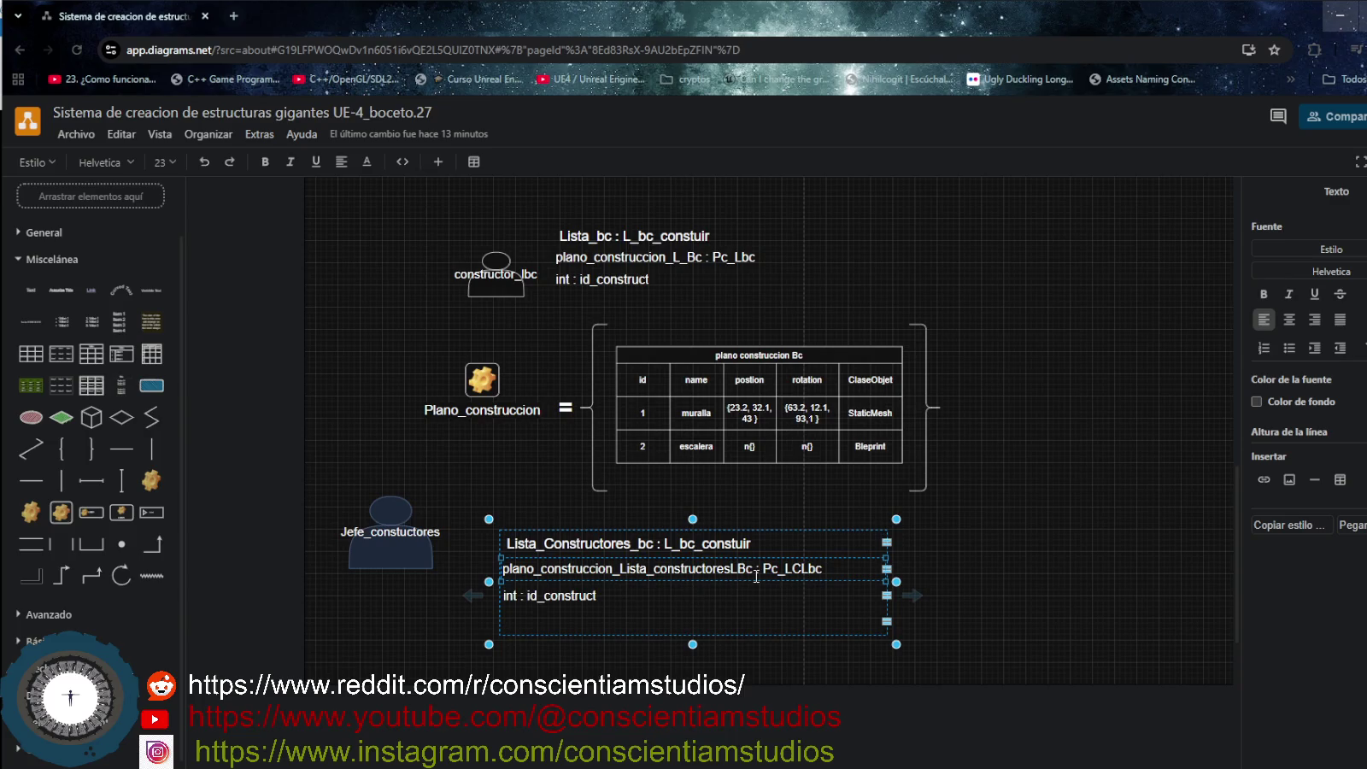
left_click(975, 588)
Rename the attribute int : id_construct to int : id_jefe_construct.
left_click(622, 606)
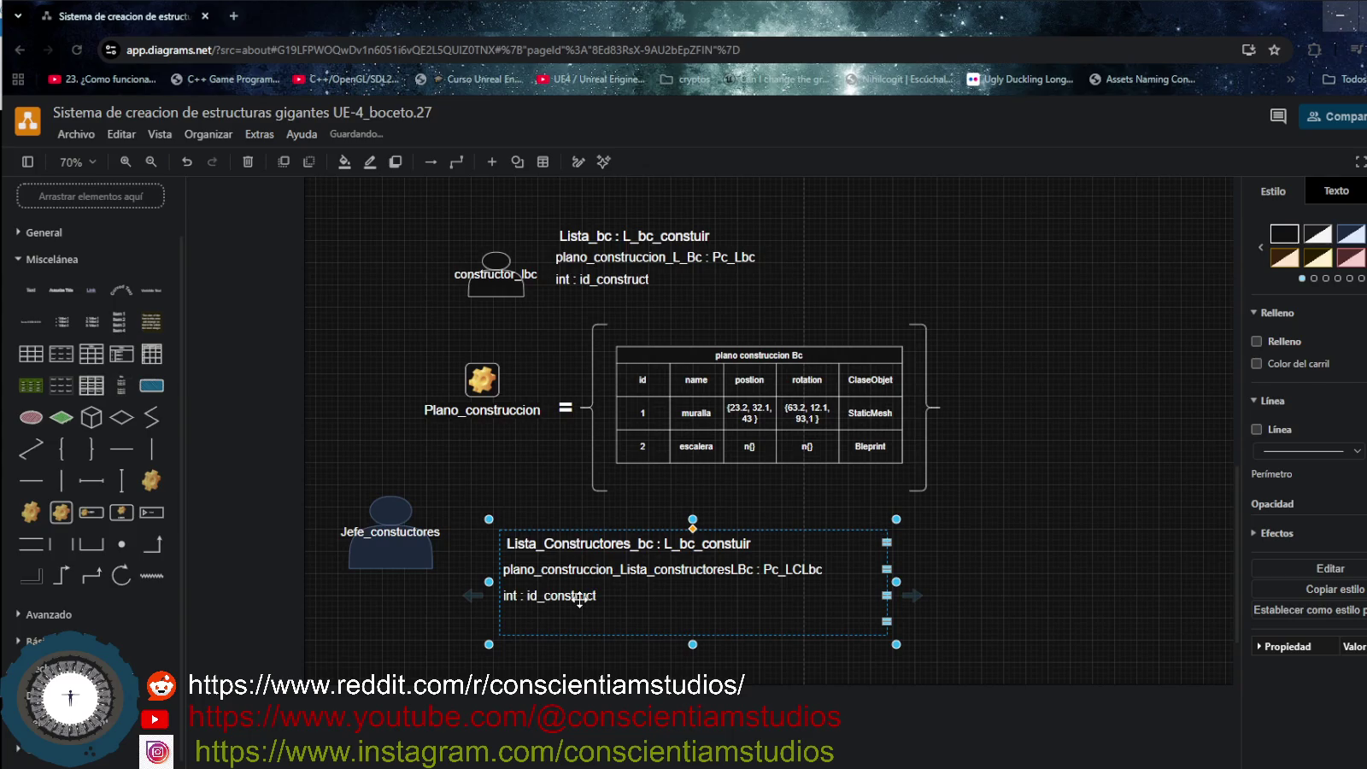
double_click(578, 598)
left_click(563, 599)
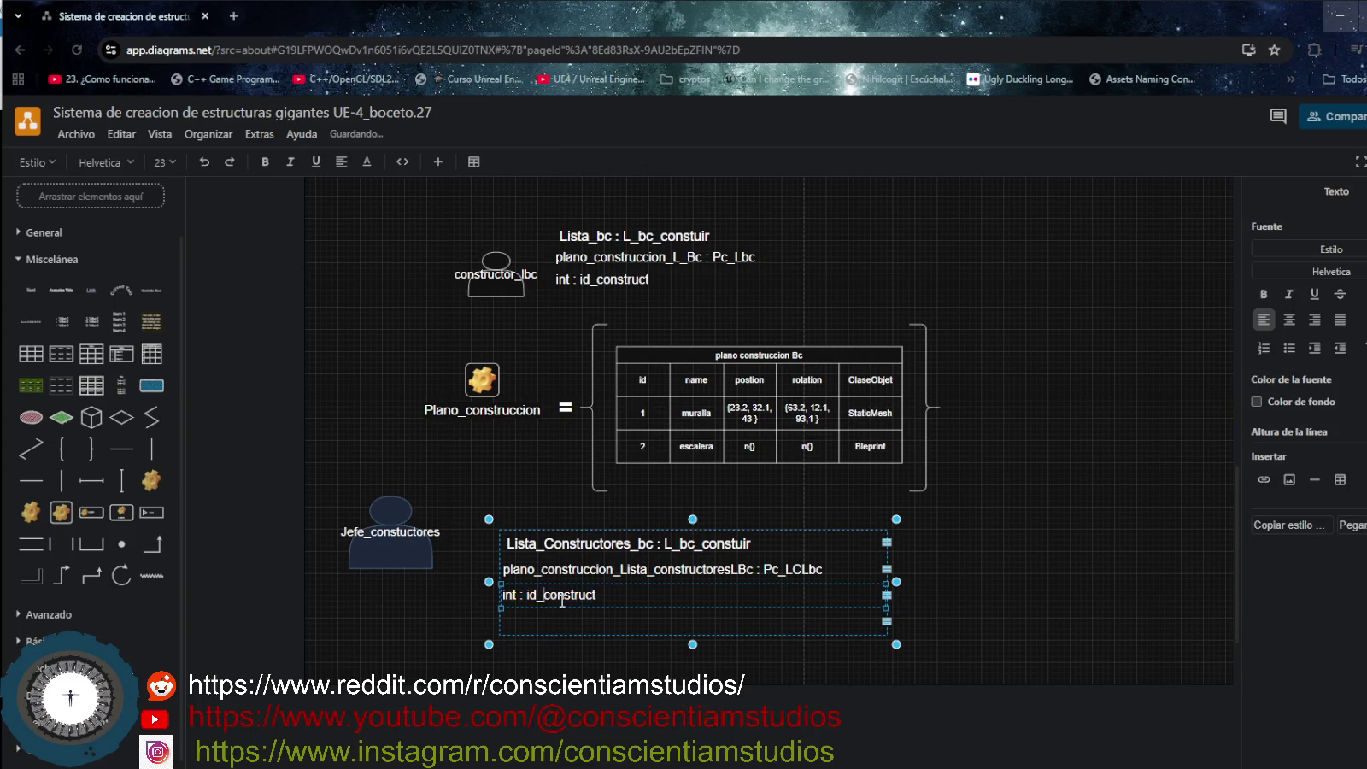
type("jefe_")
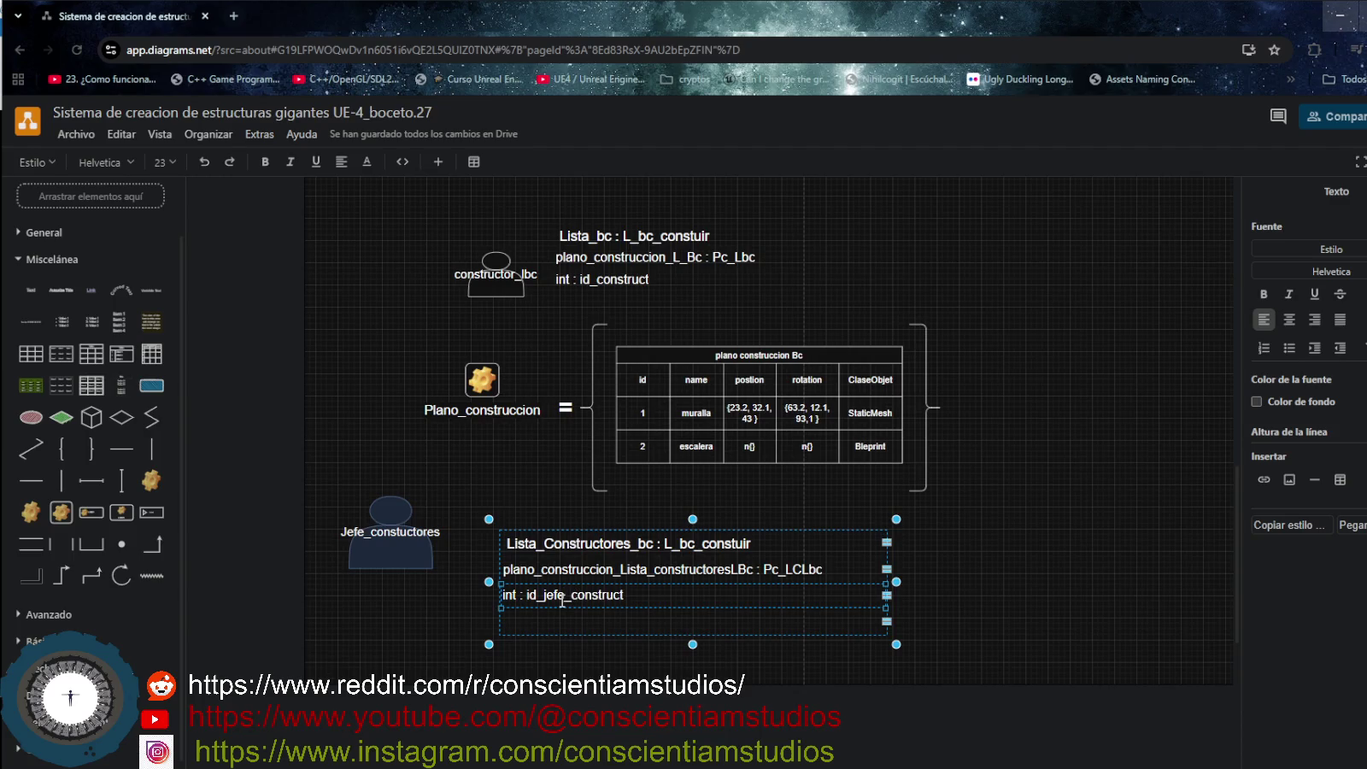
left_click(980, 512)
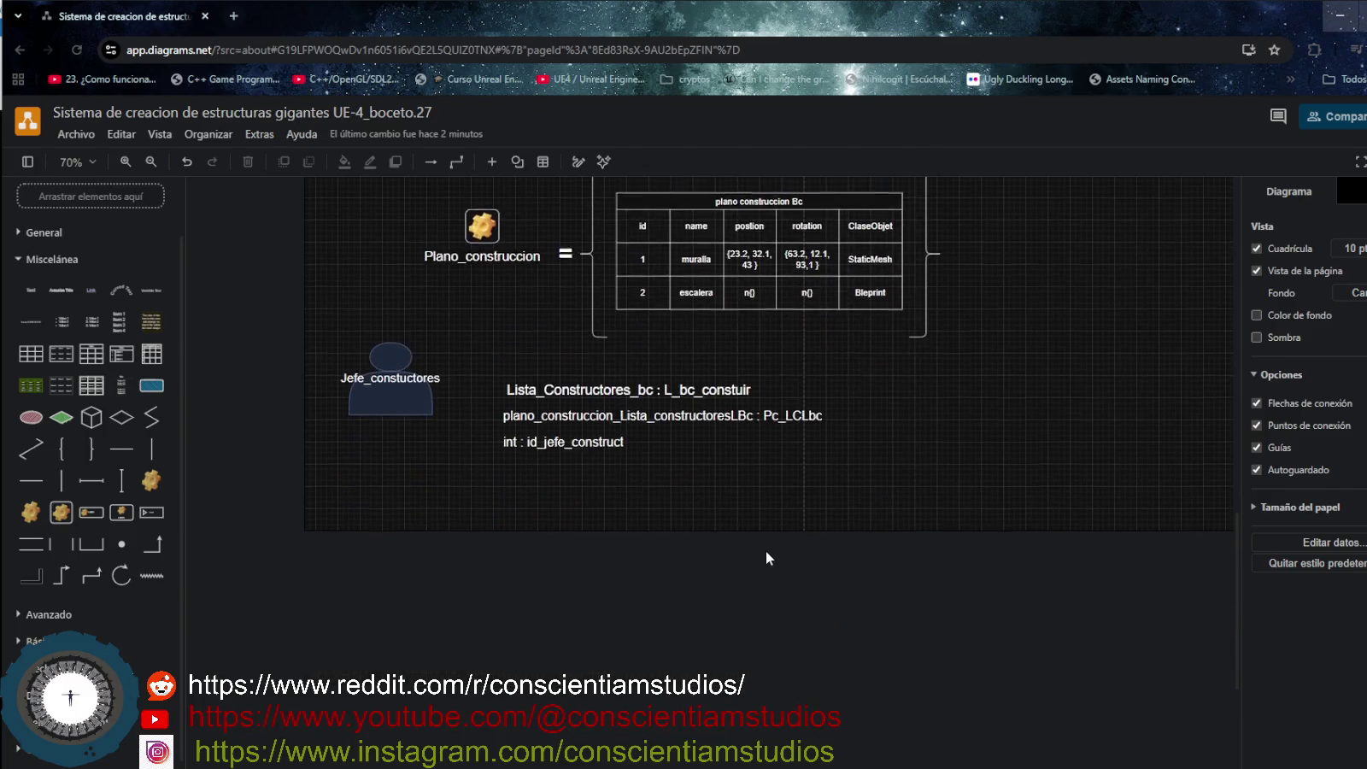
Move the constructor_lbc actor and its Lista_bc list left, aligned to the guide.
left_click(678, 589)
scroll(684, 513, "up", 4)
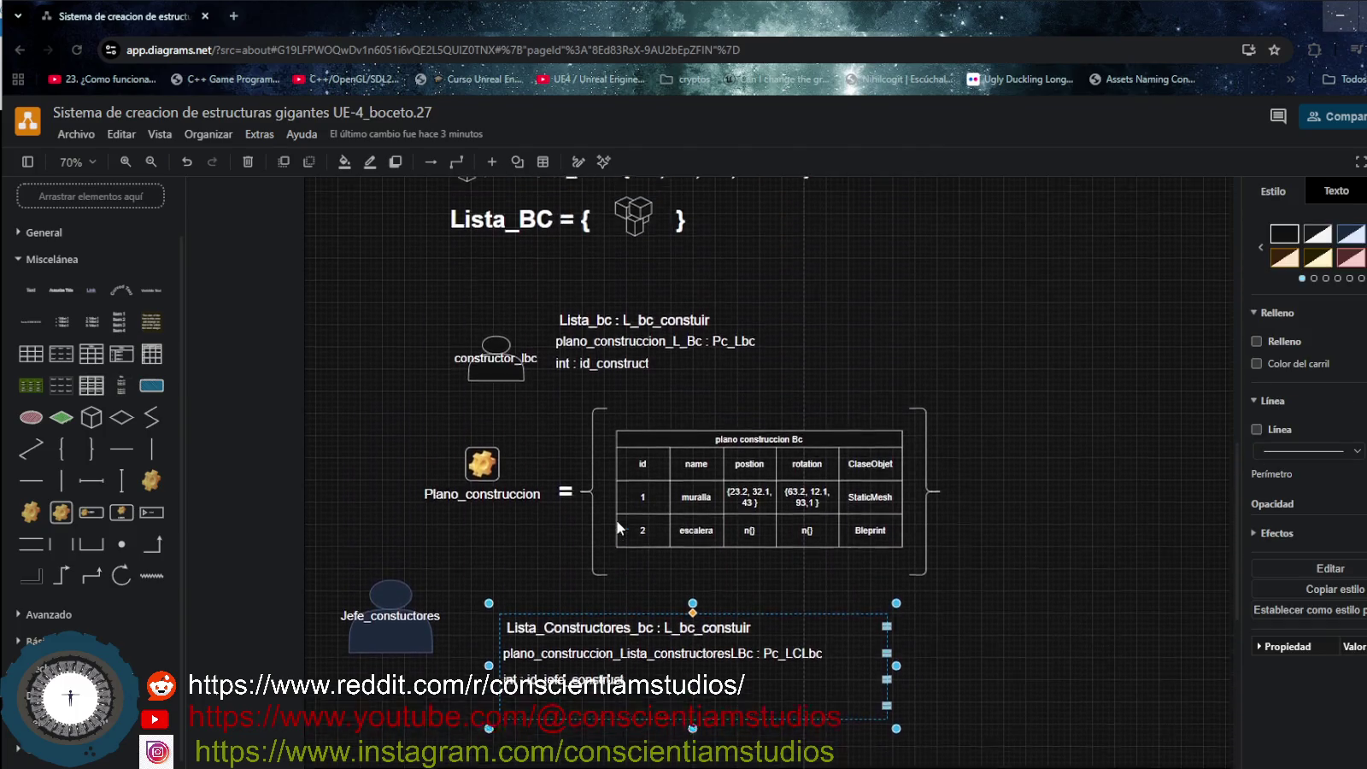
left_click(799, 413)
left_click(496, 423)
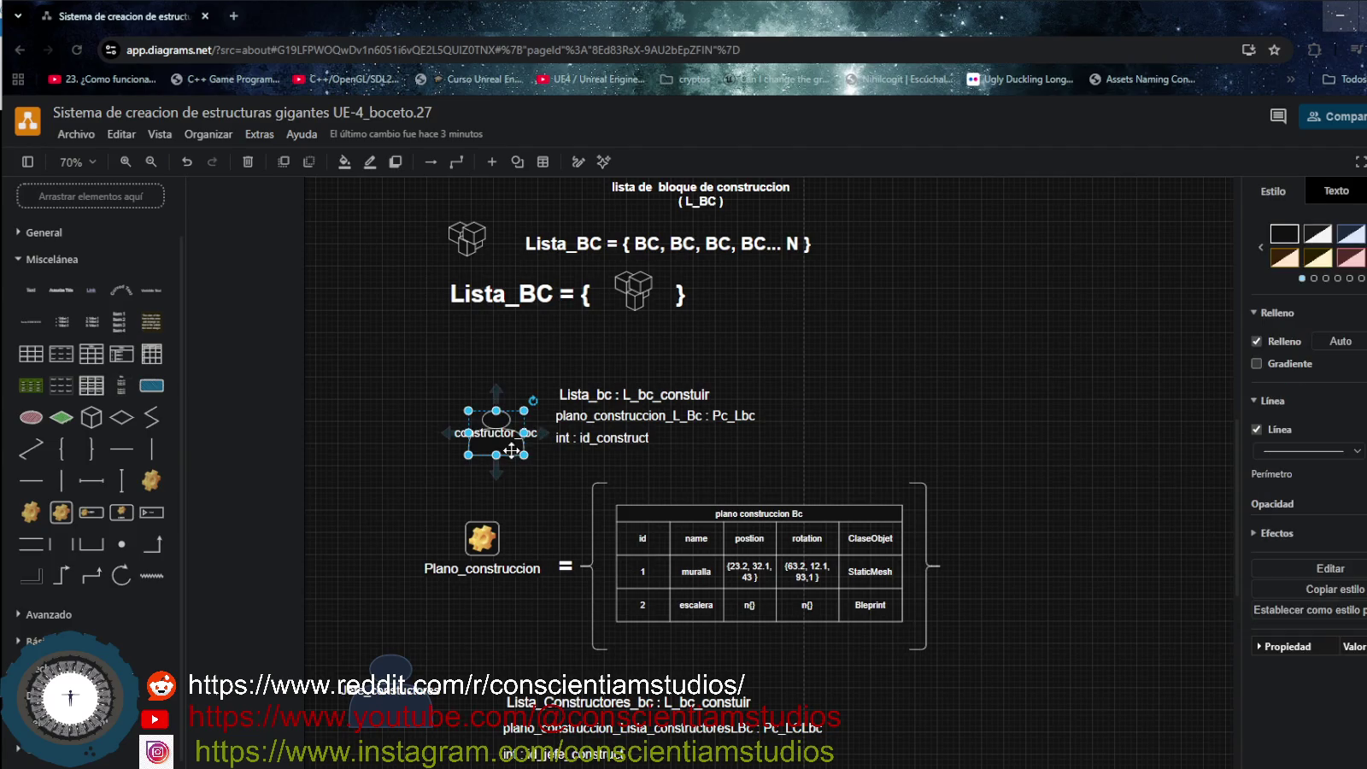
left_click_drag(411, 359, 799, 486)
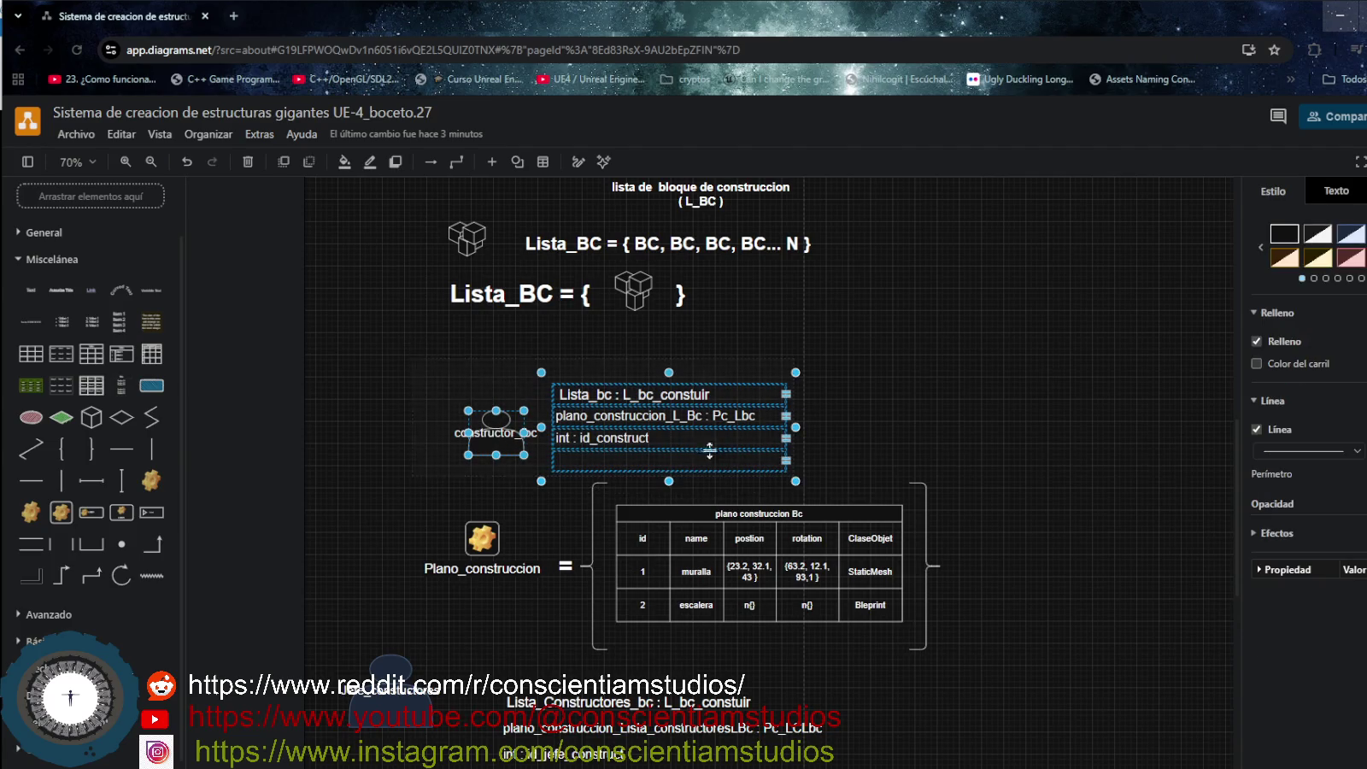
left_click_drag(693, 438, 581, 427)
key("shift+Right")
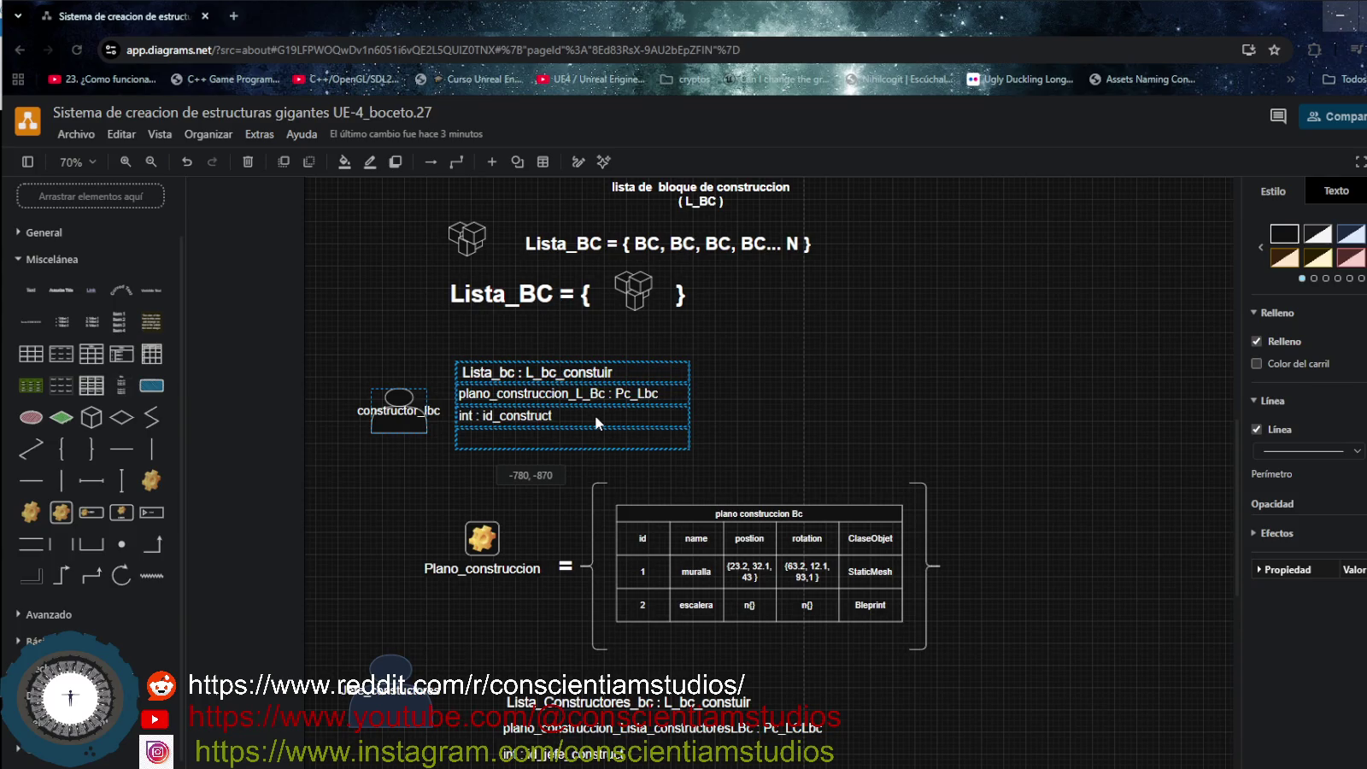
left_click_drag(595, 415, 623, 417)
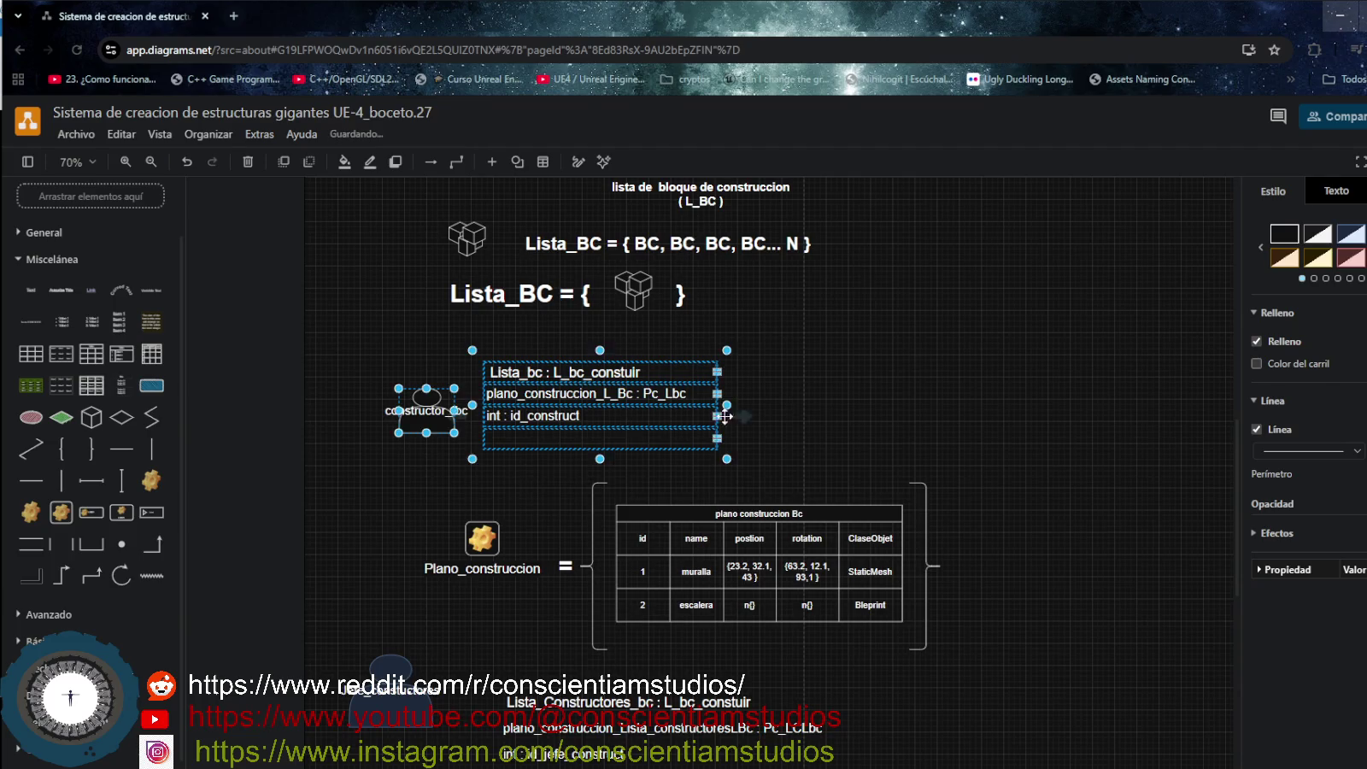
left_click(820, 412)
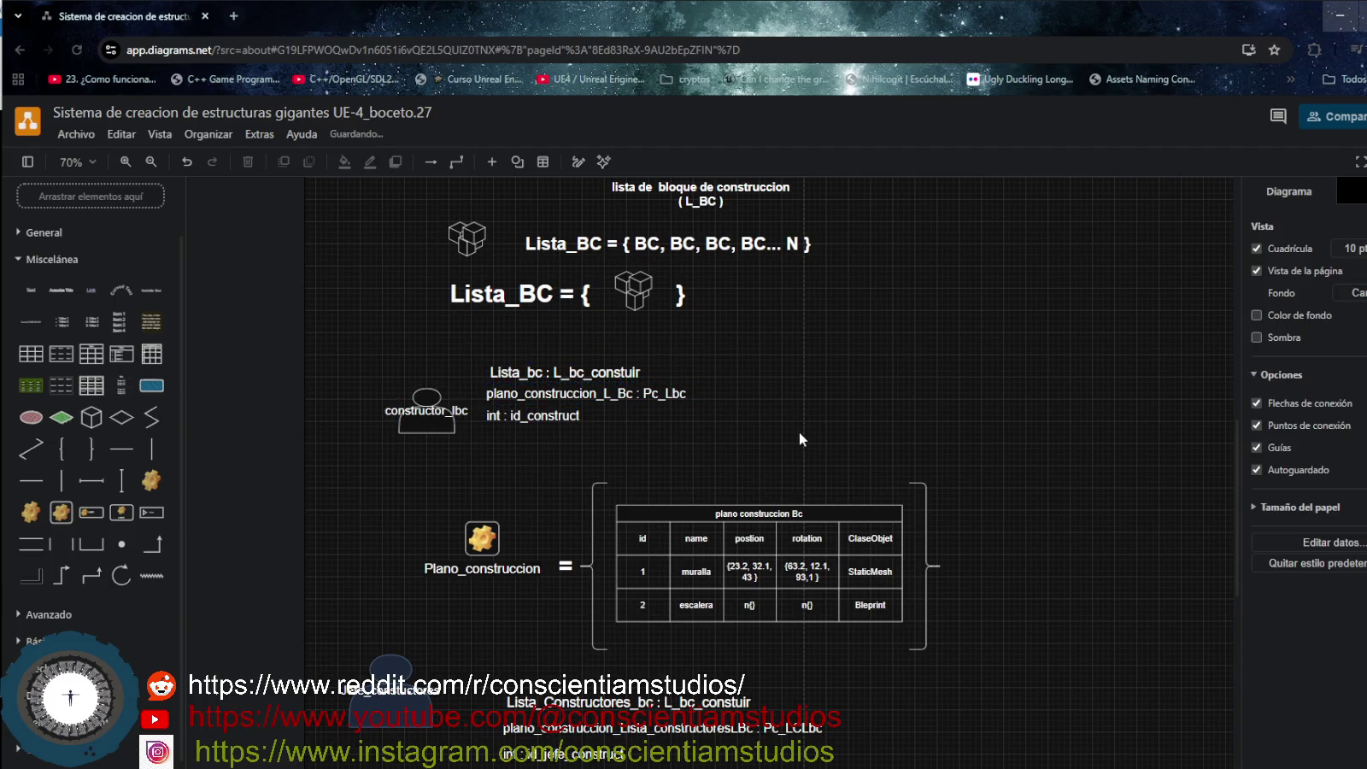
Scroll around the canvas to check the constructor_lbc actor's new position.
scroll(801, 436, "down", 2)
scroll(801, 436, "down", 4)
scroll(921, 516, "up", 2)
scroll(921, 515, "up", 2)
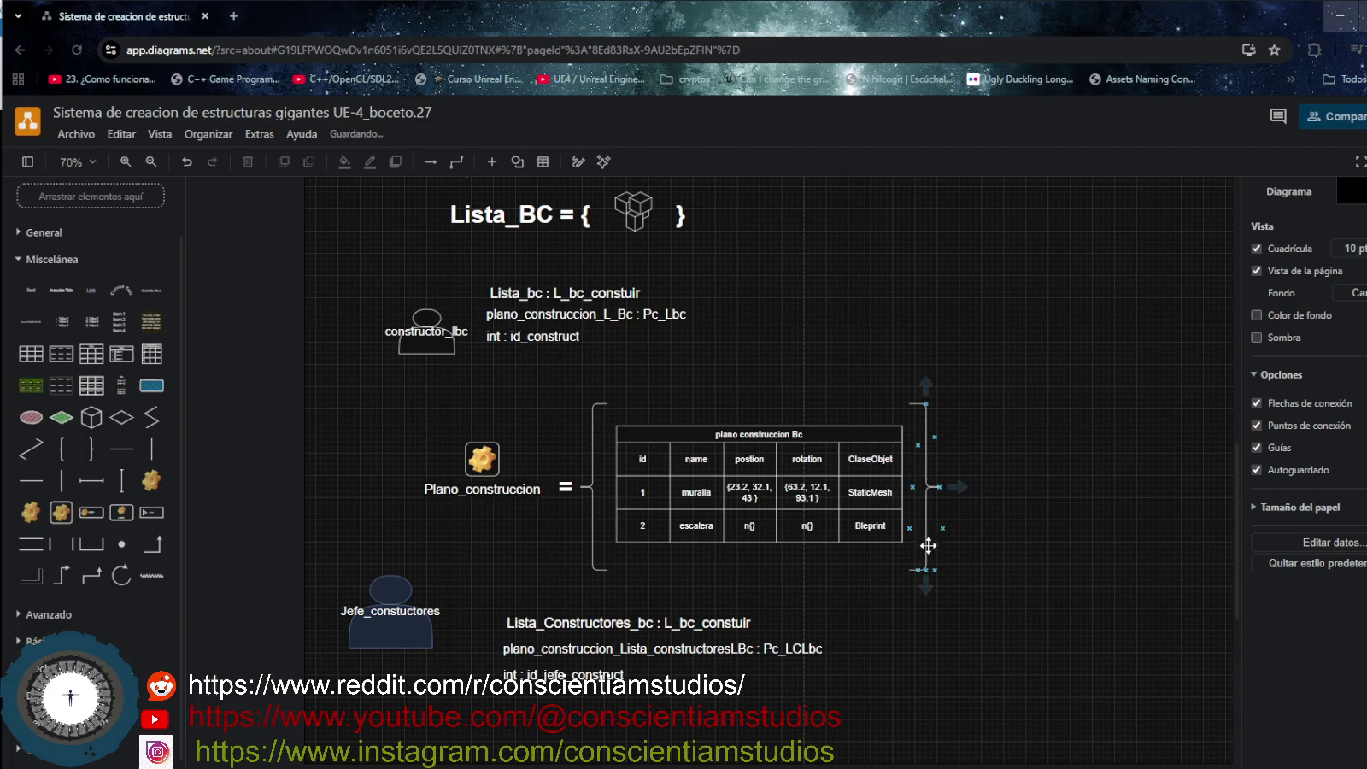
left_click(441, 351)
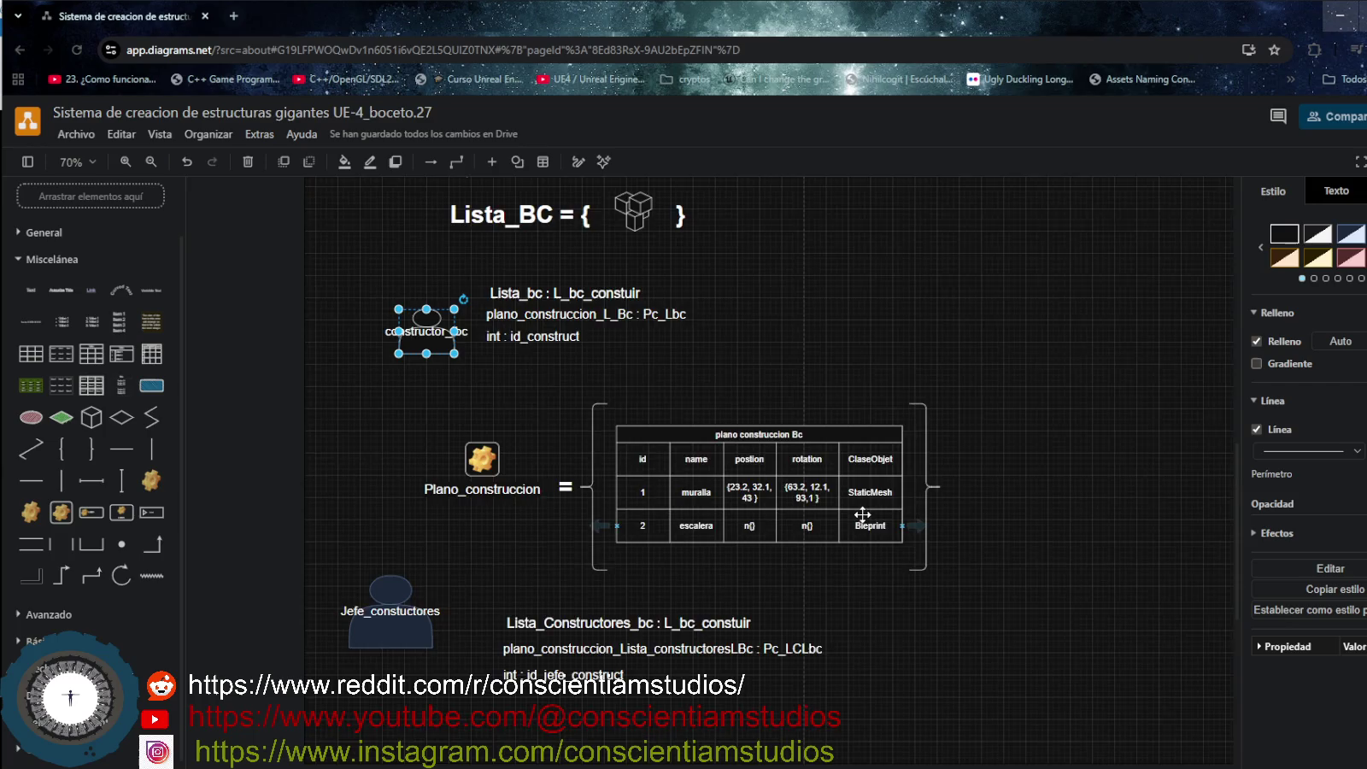
scroll(863, 513, "down", 3)
scroll(863, 514, "right", 5)
left_click(854, 412)
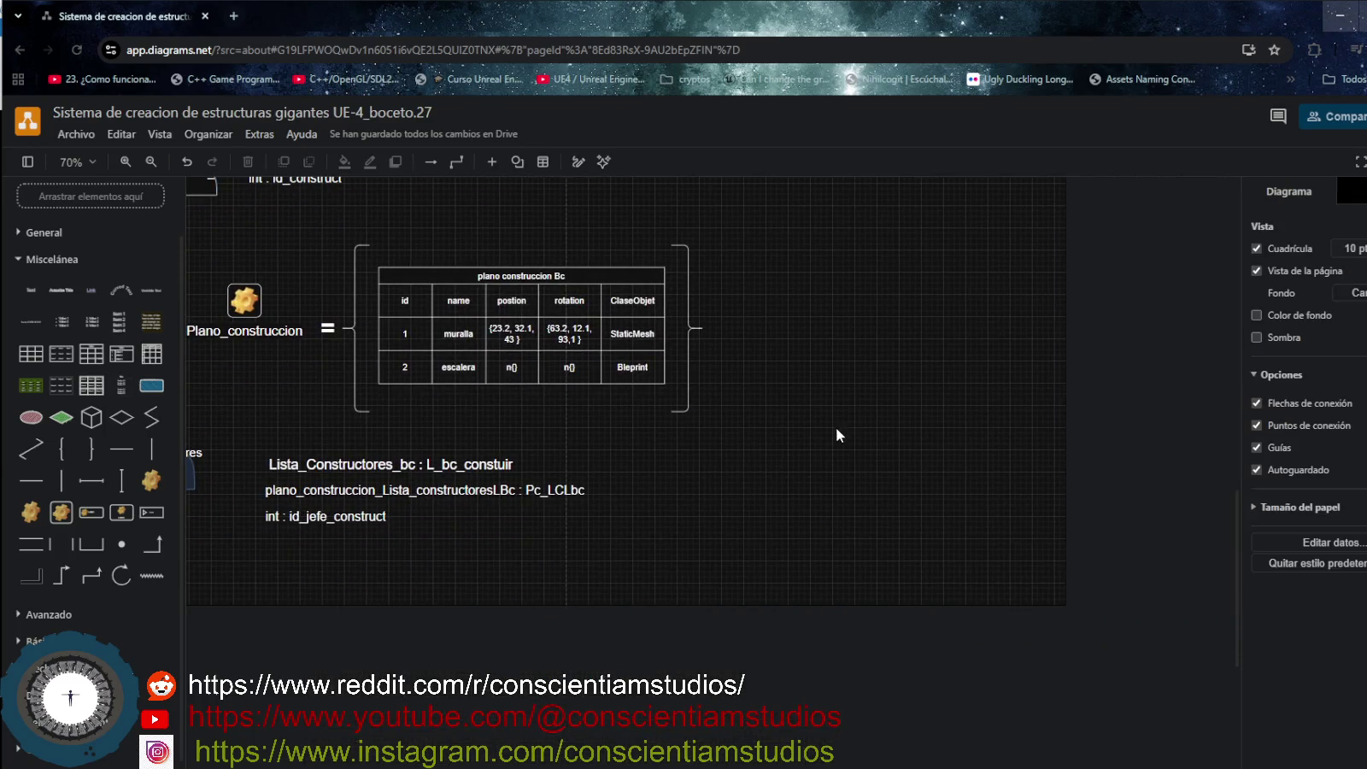
scroll(823, 436, "left", 2)
scroll(821, 434, "up", 3)
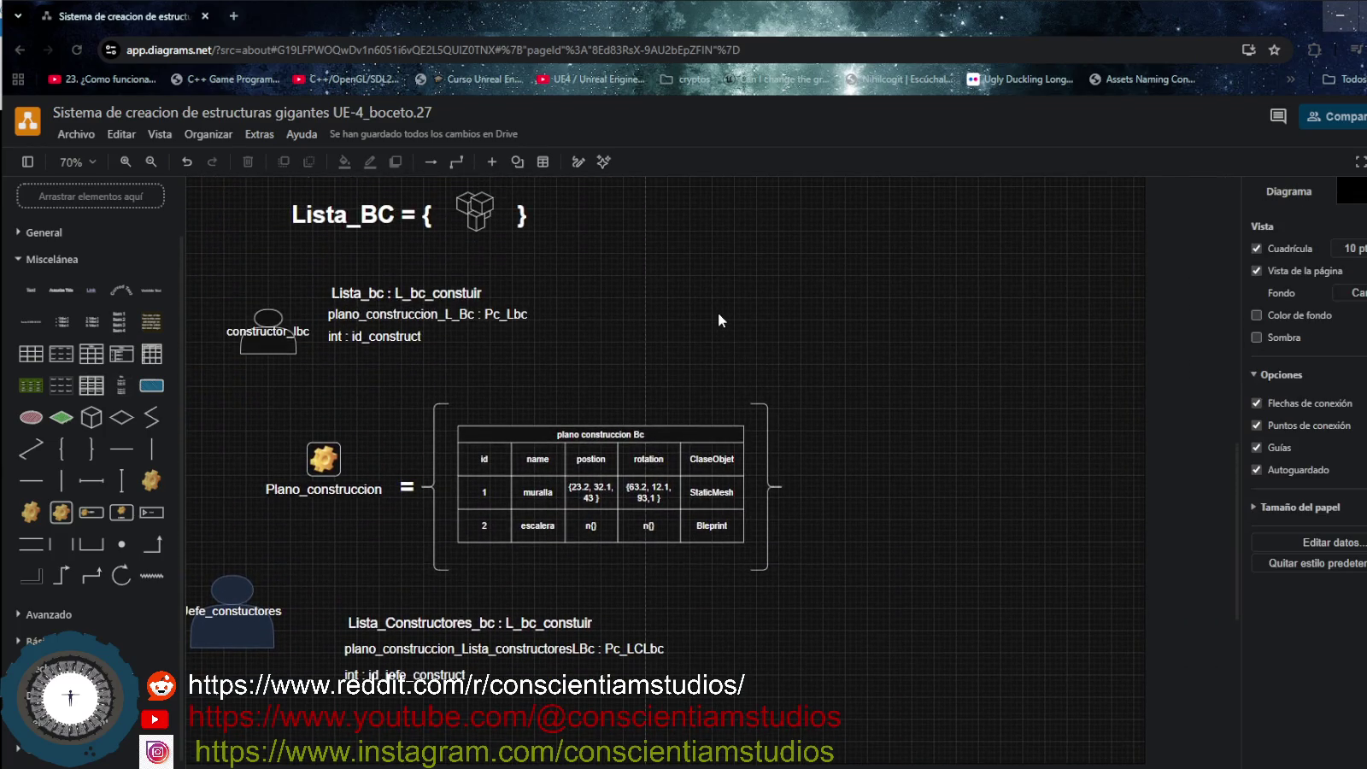
Paste a copy of the constructor_lbc actor and shrink it to 80 x 80.
key("ctrl+v")
scroll(798, 436, "up", 2)
left_click_drag(772, 434, 733, 414)
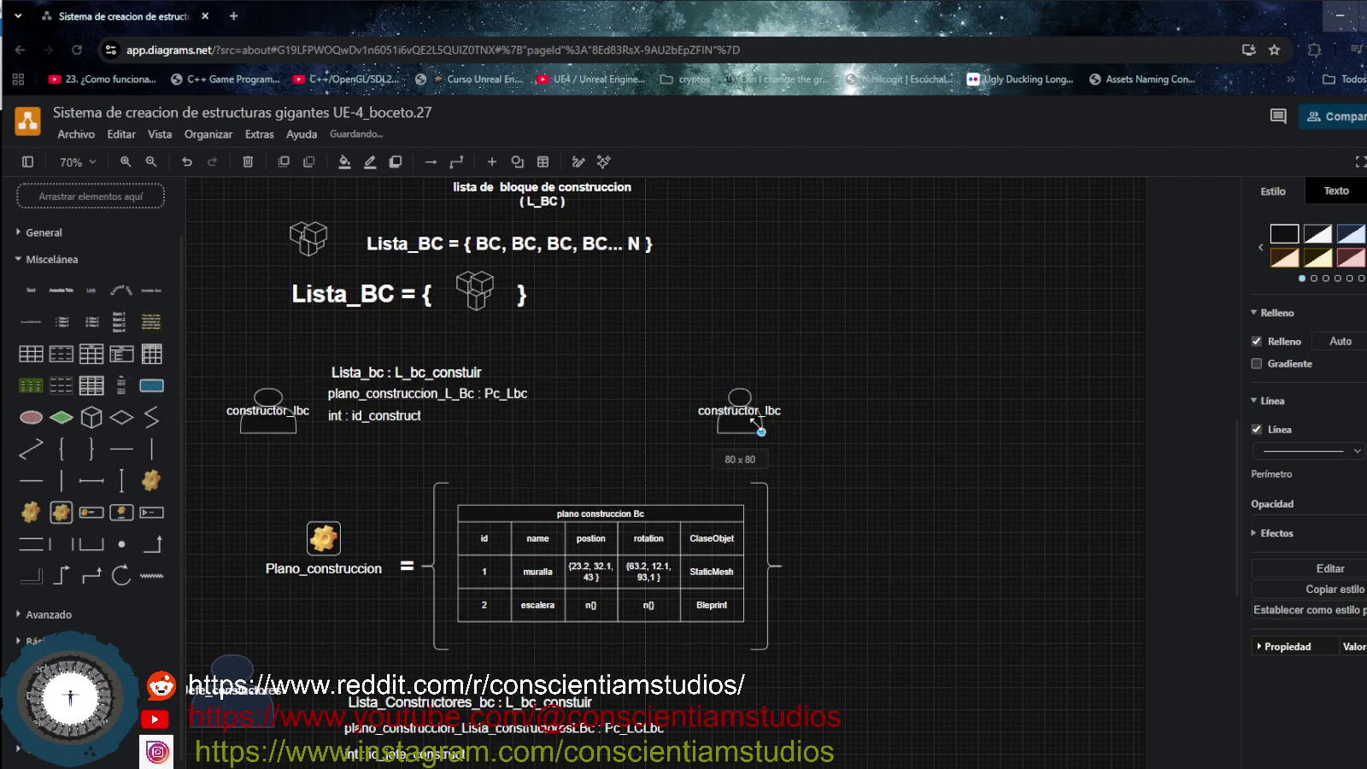
left_click(759, 401, "ctrl")
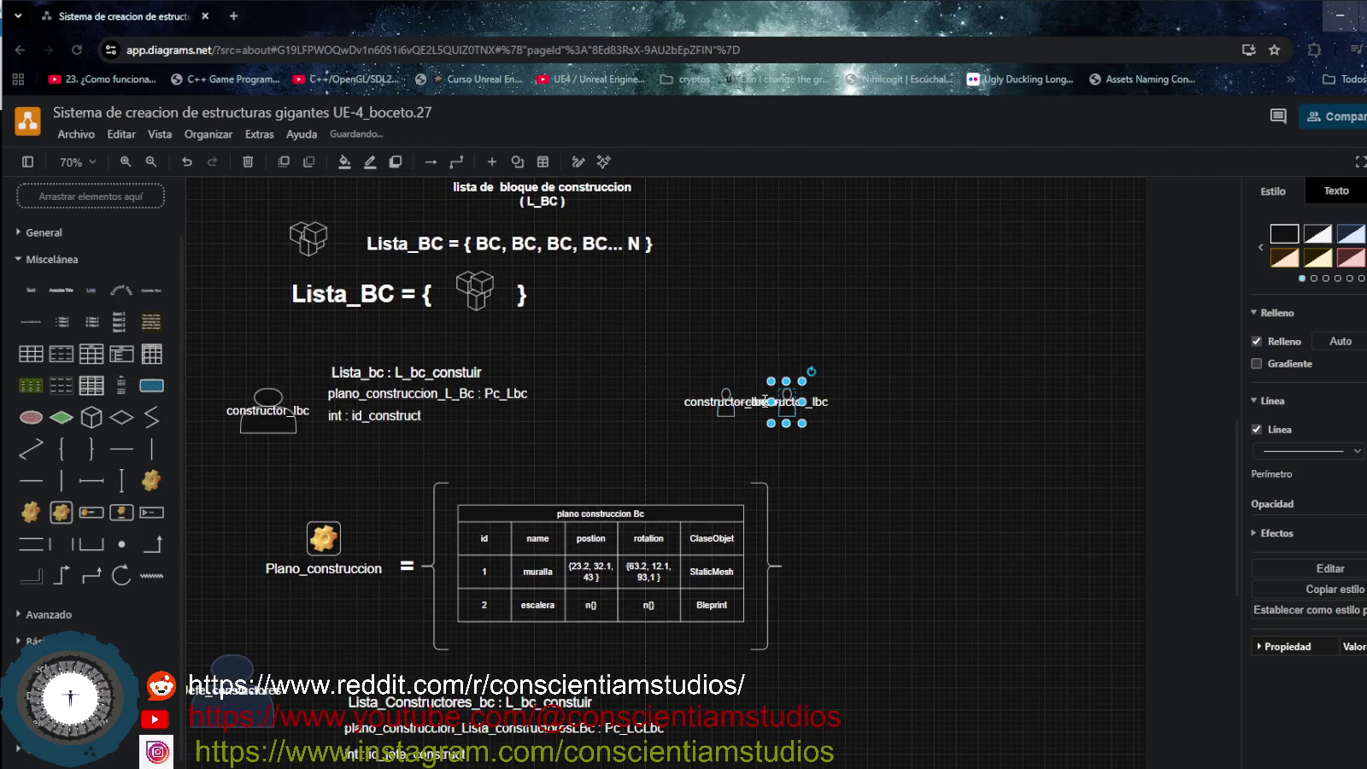
left_click(755, 402, "ctrl")
left_click(786, 432)
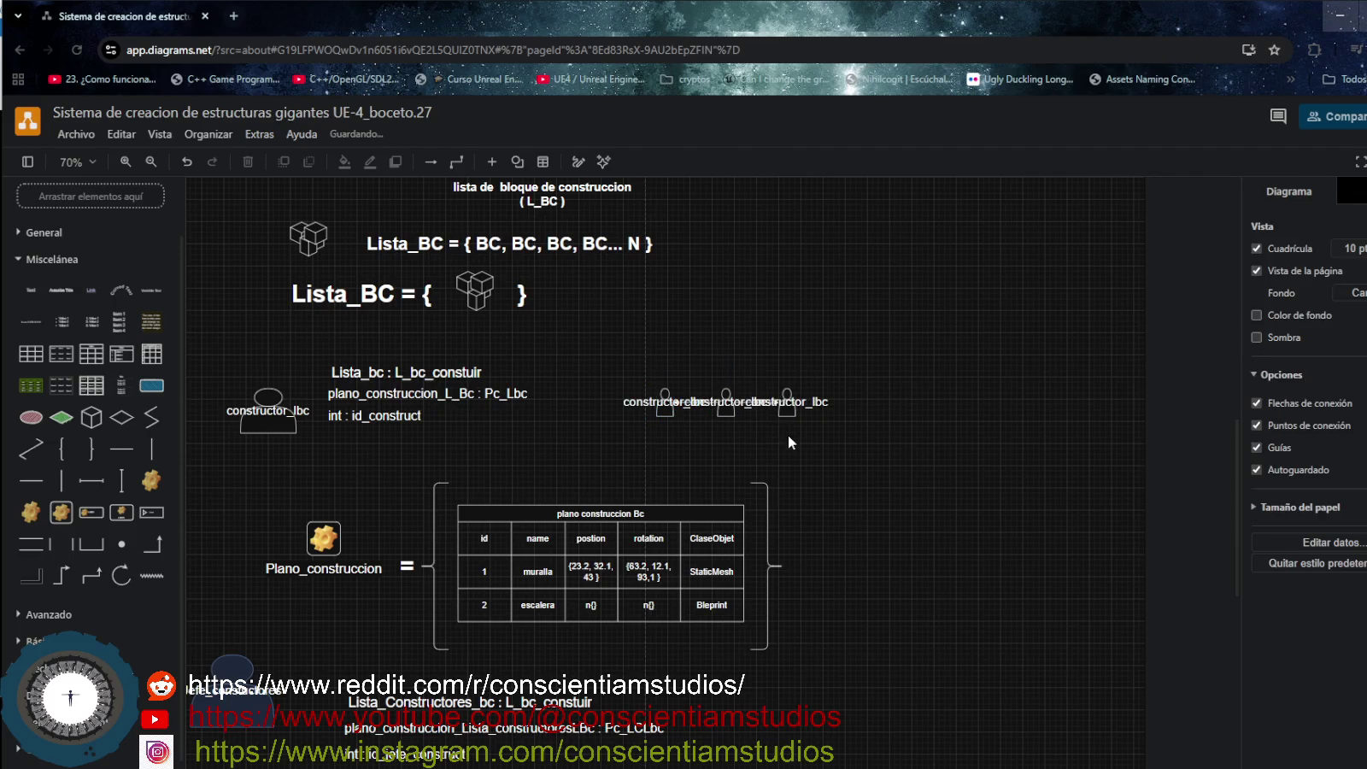
key("ctrl+z")
key("ctrl+z")
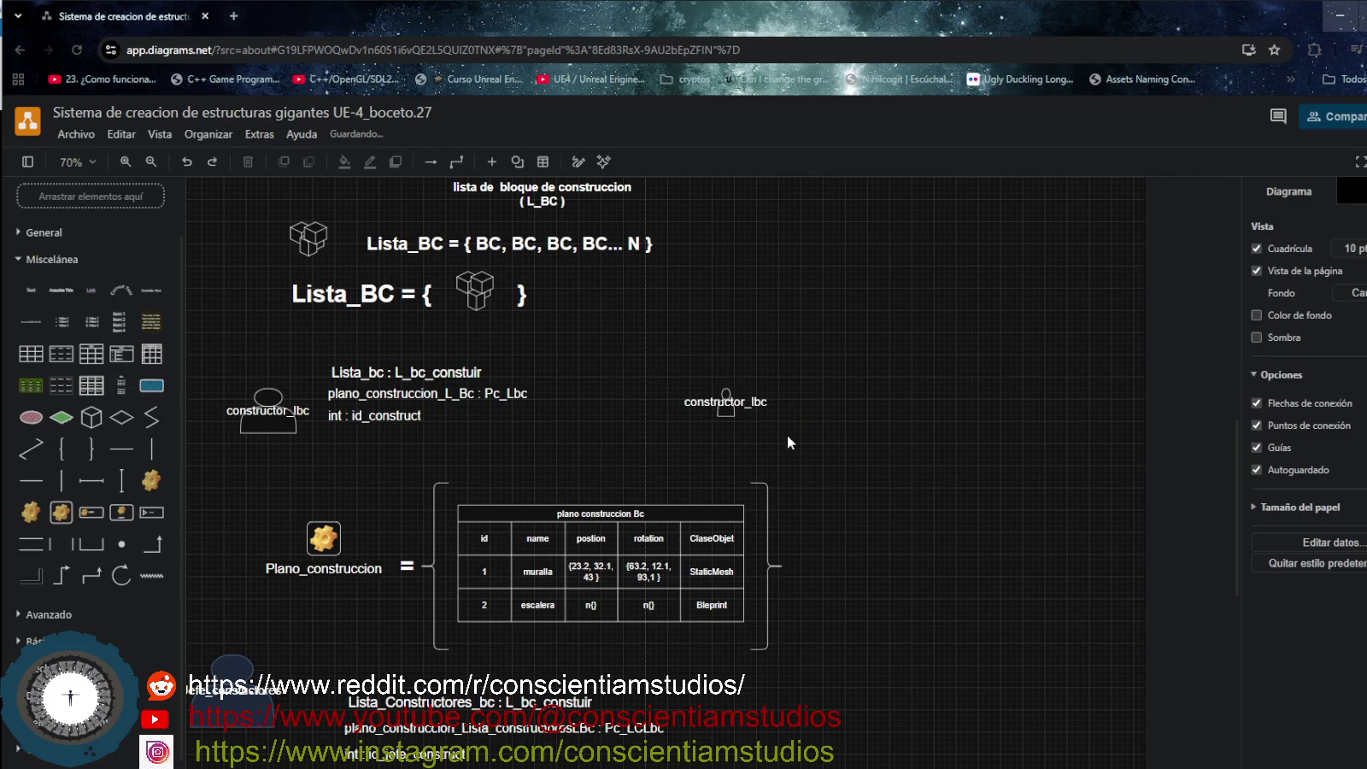
Delete the constructor_lbc label from the small person figure.
left_click(727, 421)
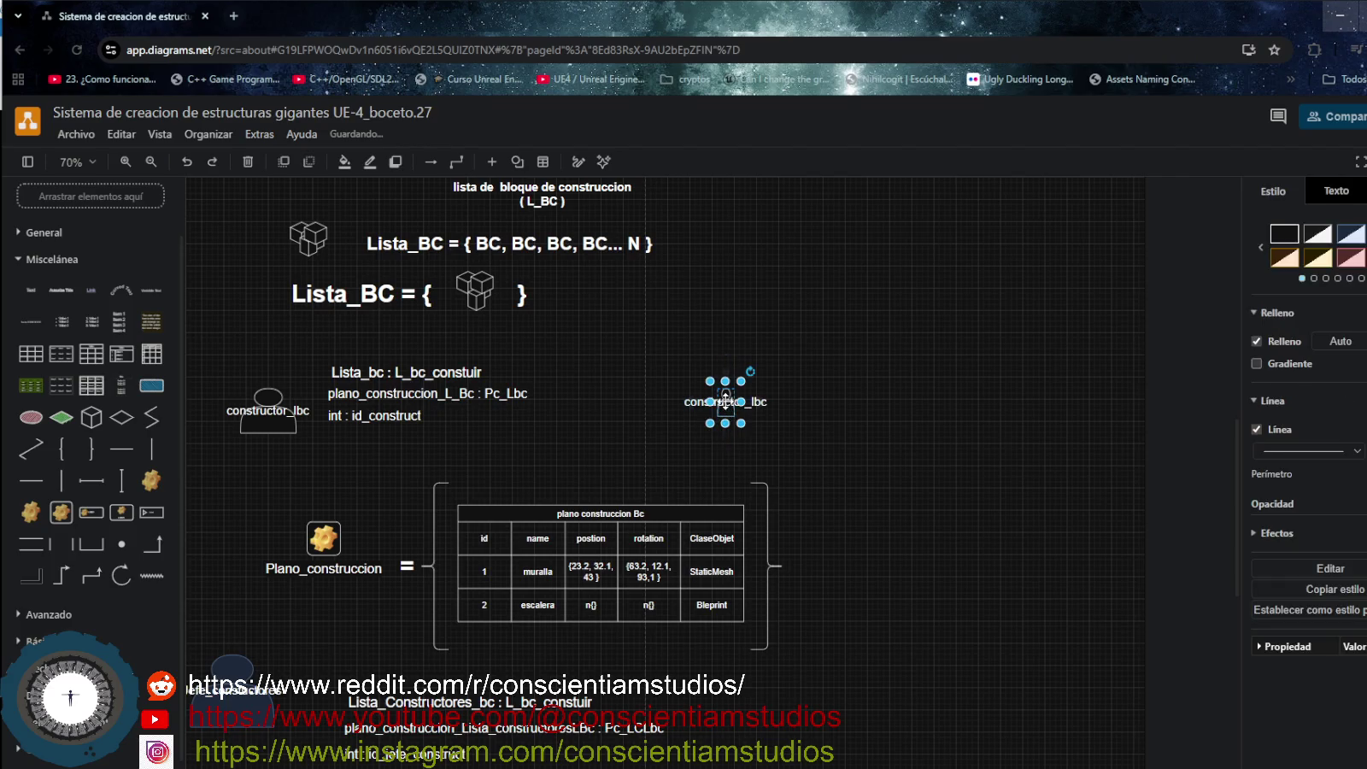
double_click(726, 401)
key("BackSpace")
type("c")
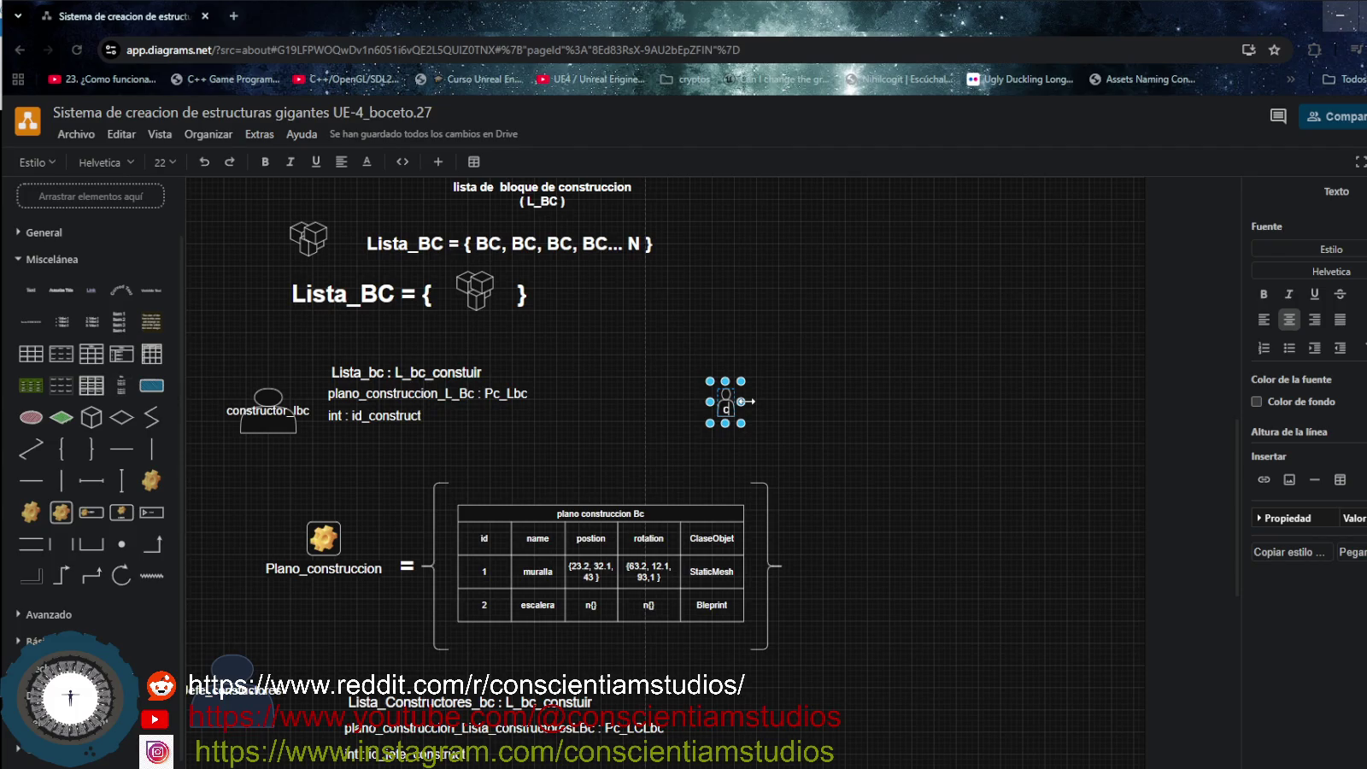
left_click(810, 443)
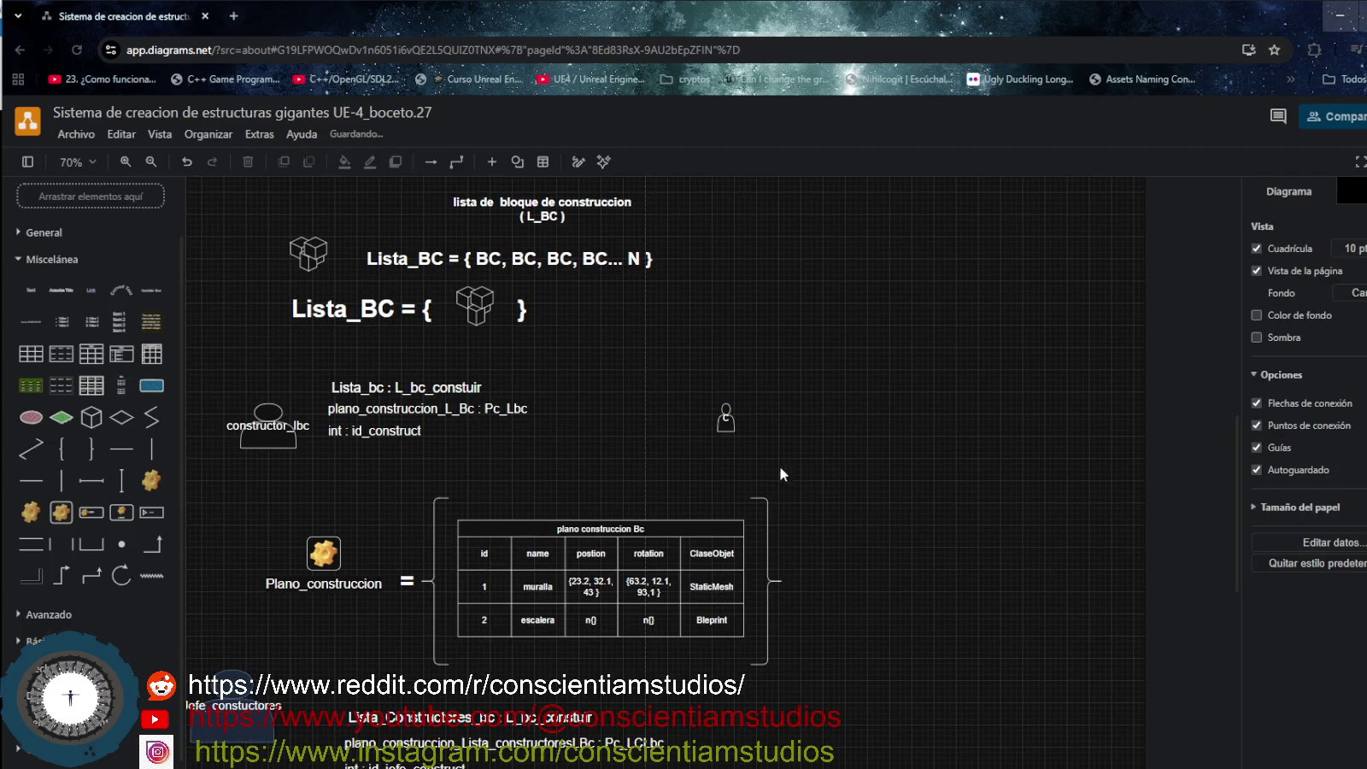
Duplicate the unlabelled figure and select all three person figures.
left_click(723, 423)
mouse_move(724, 423)
left_mouse_down()
mouse_move(837, 478)
mouse_move(780, 443)
mouse_move(747, 443)
left_mouse_up()
left_click_drag(672, 372, 807, 458)
Group the three person figures with Agrupar and move the group up beside Lista_bc.
right_click(772, 426)
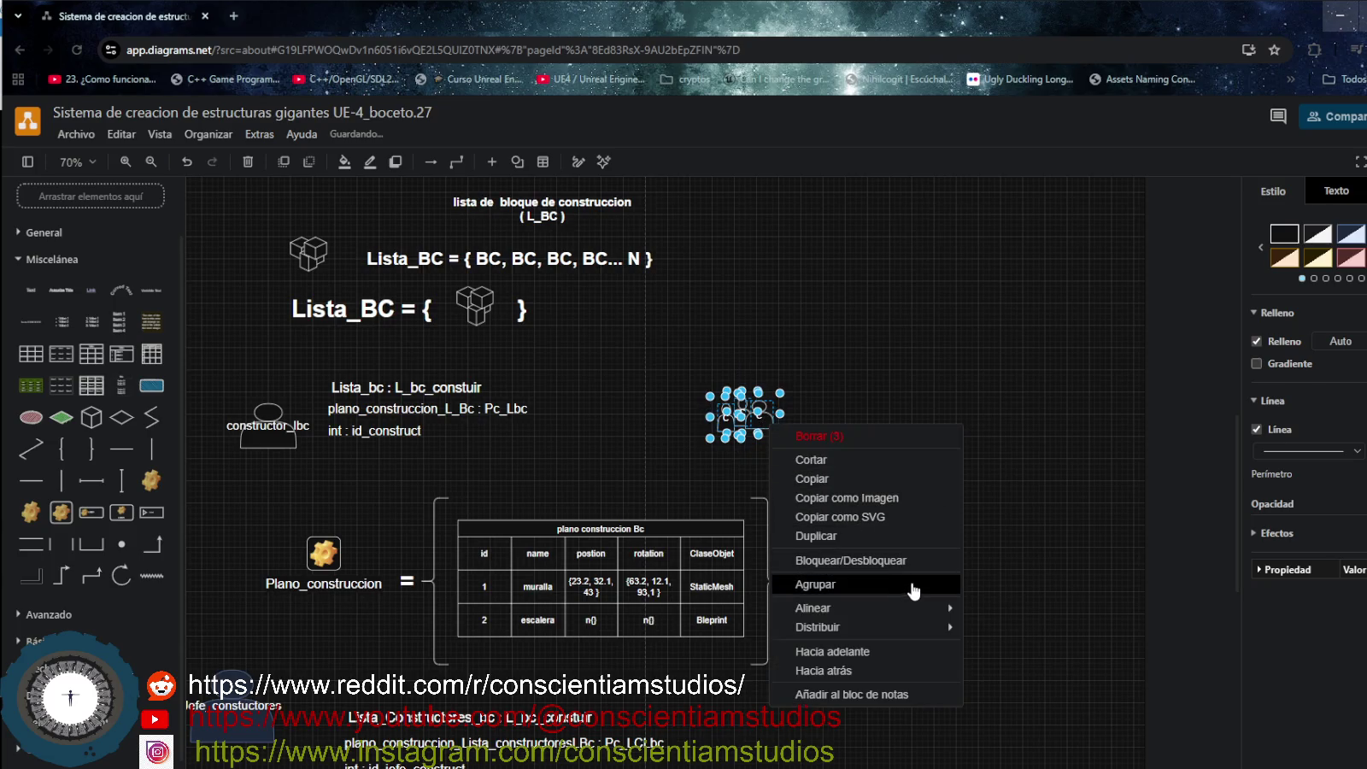
left_click(913, 588)
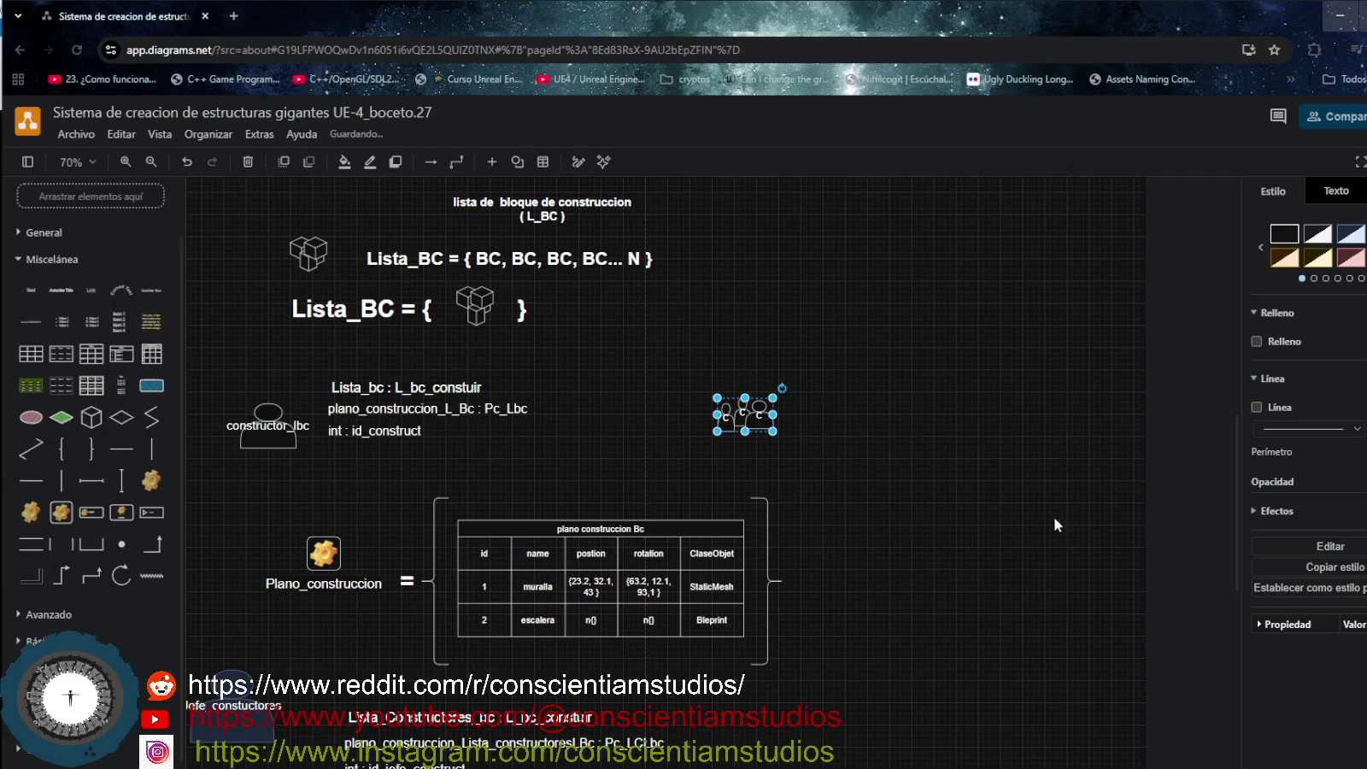
left_click(864, 435)
left_click(752, 417)
left_click_drag(736, 412, 697, 383)
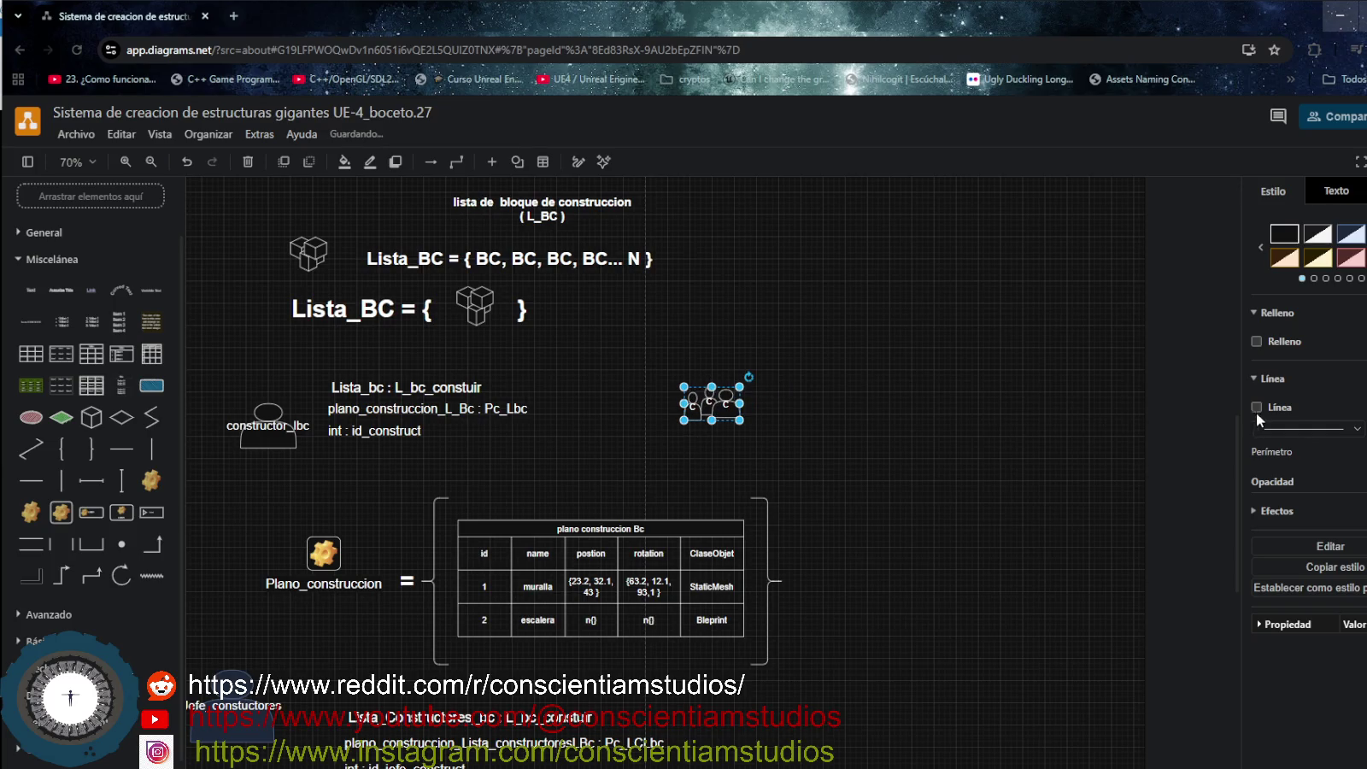
Set the figure group's font colour to green.
left_click(1337, 196)
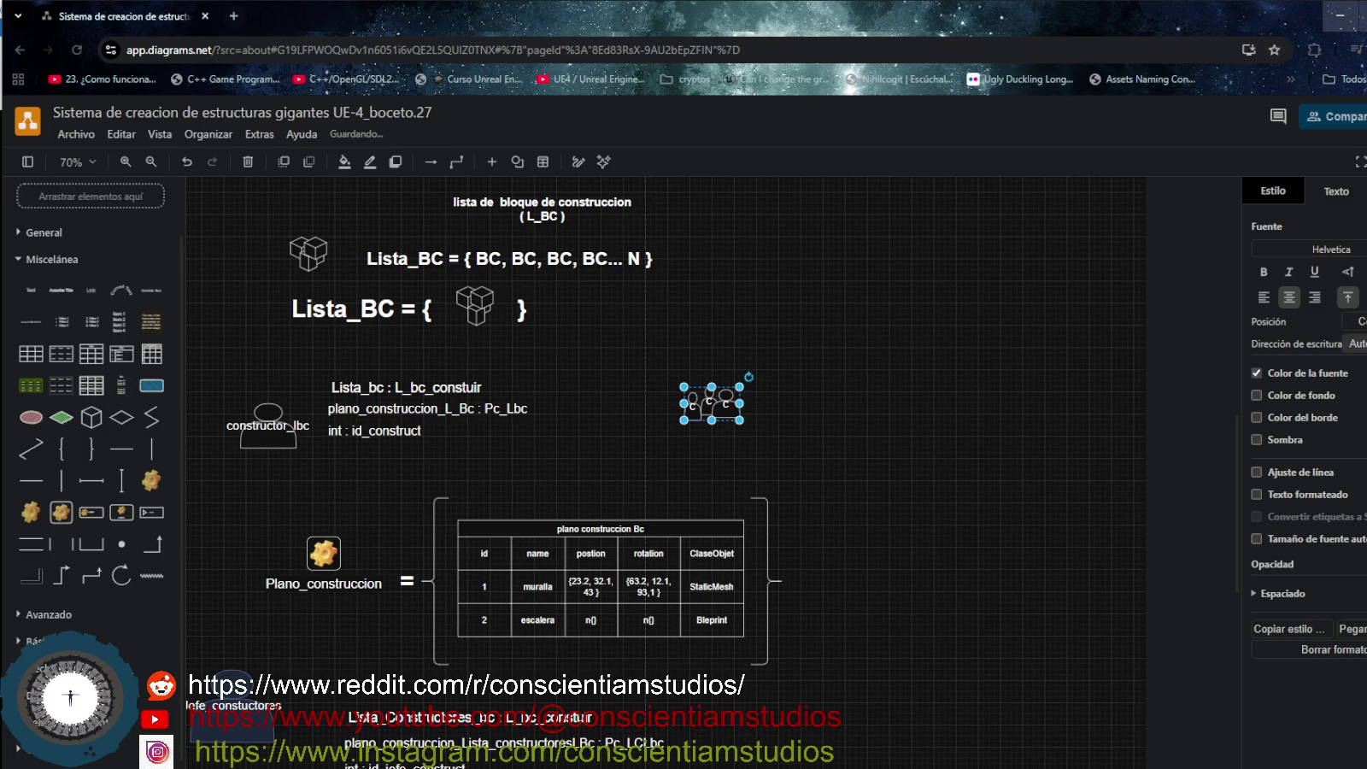
left_click(1358, 374)
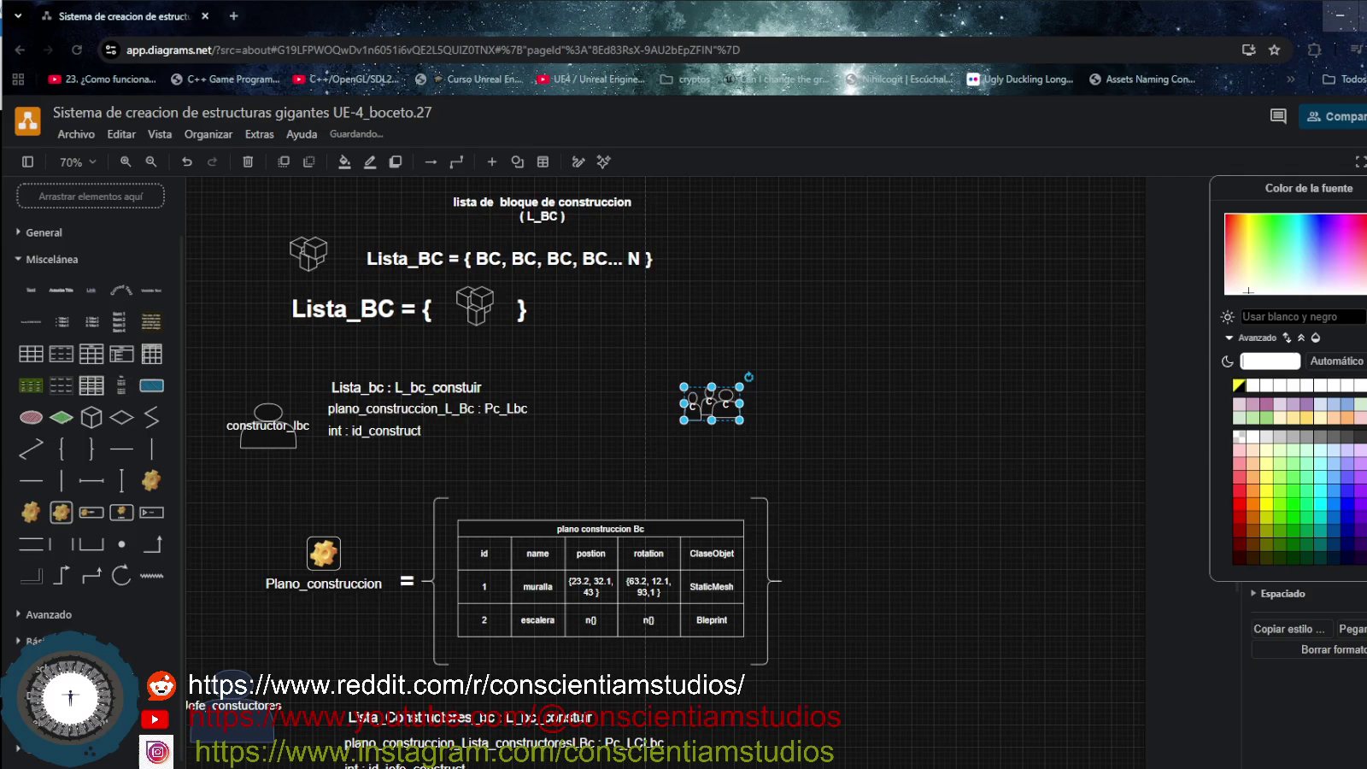
left_click(1297, 523)
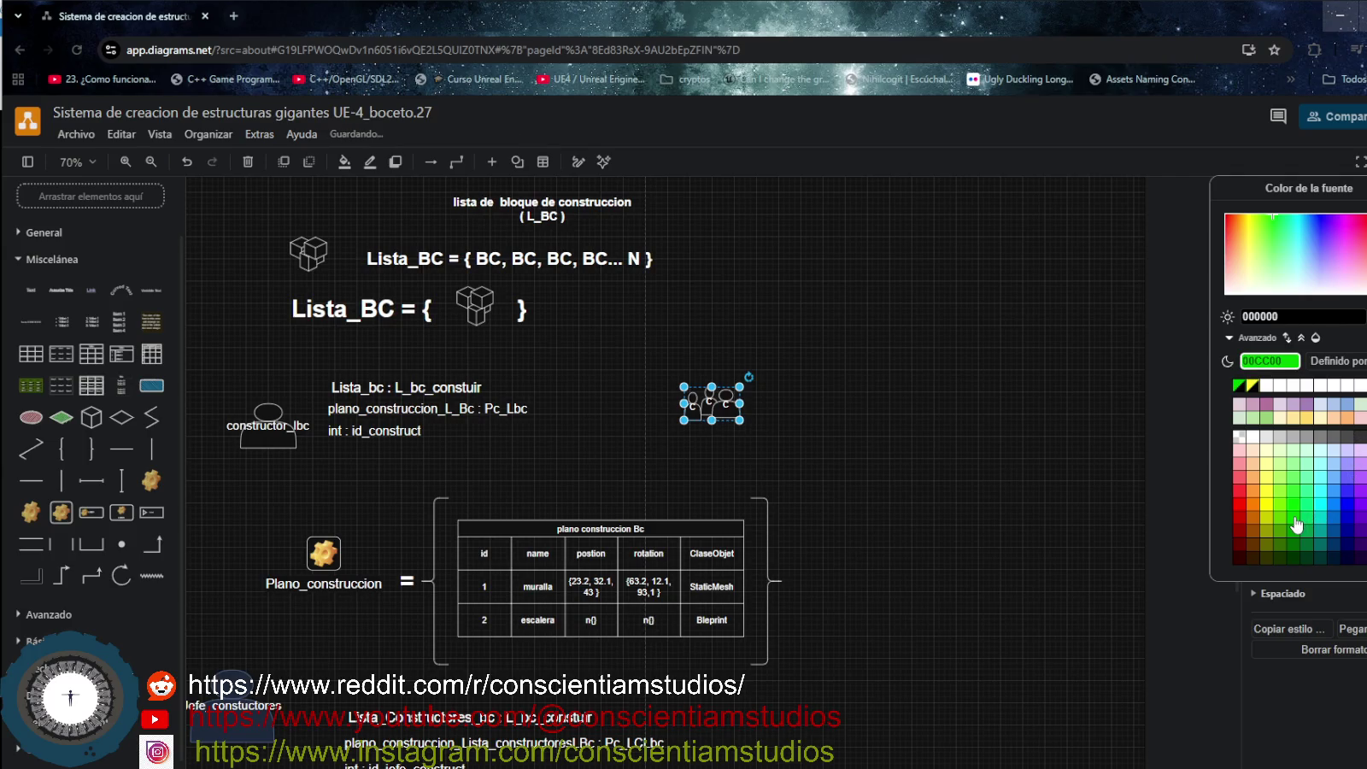
left_click(1066, 447)
left_click(727, 410)
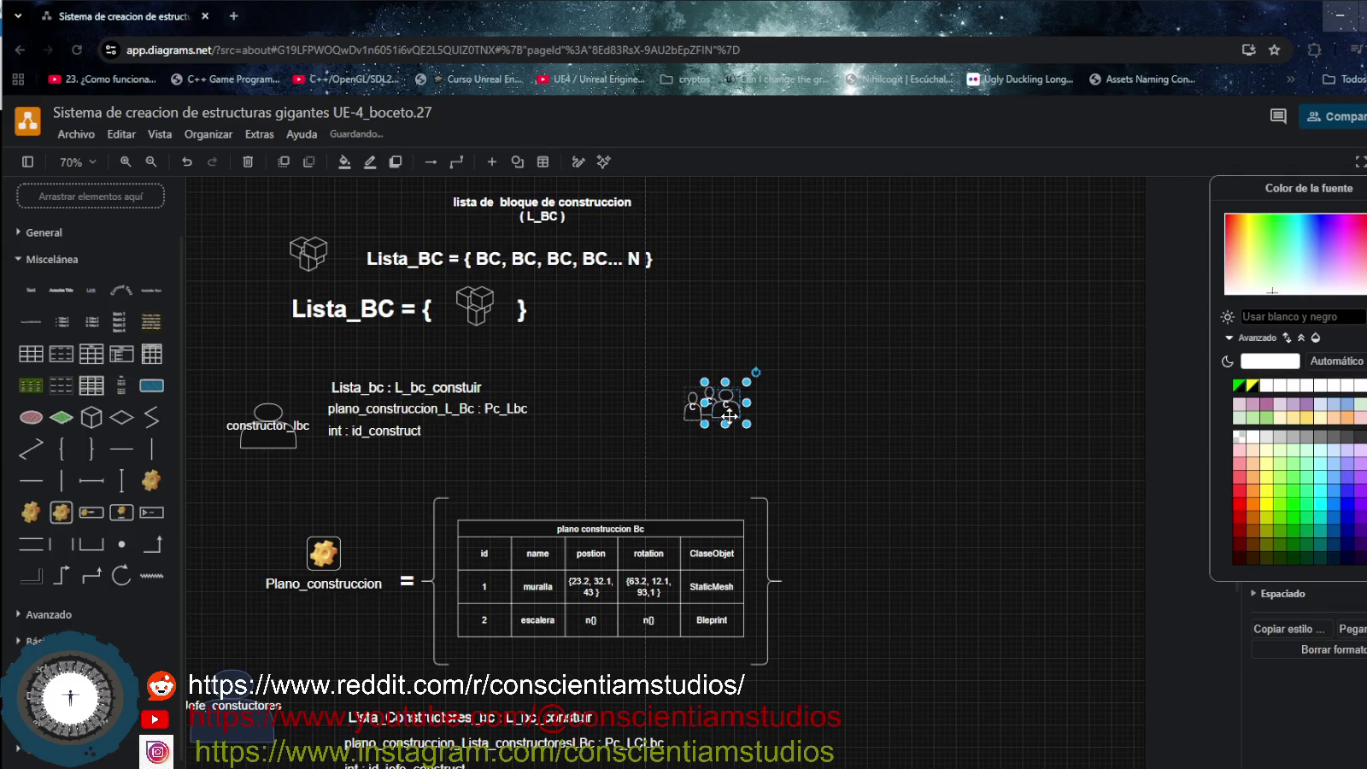
type("a")
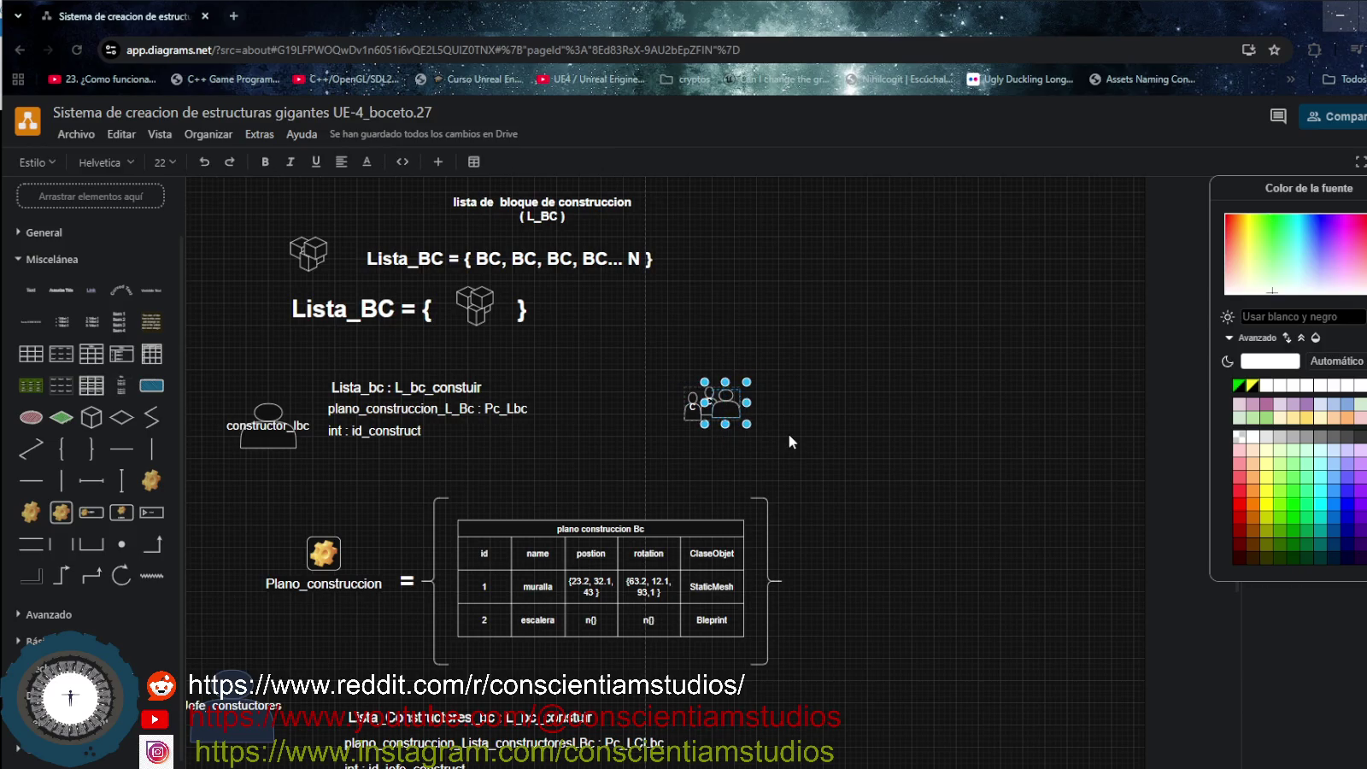
left_click(788, 434)
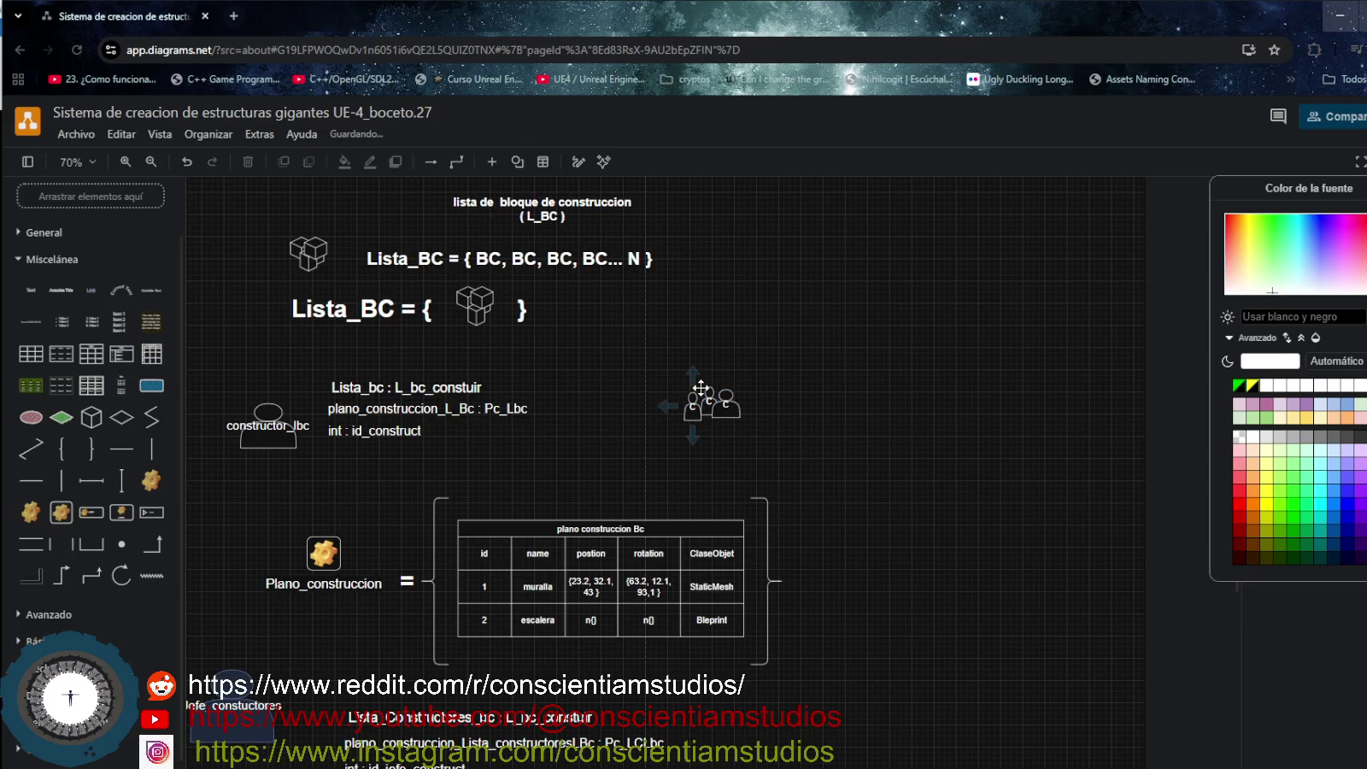
left_click(700, 387)
key("ctrl+z")
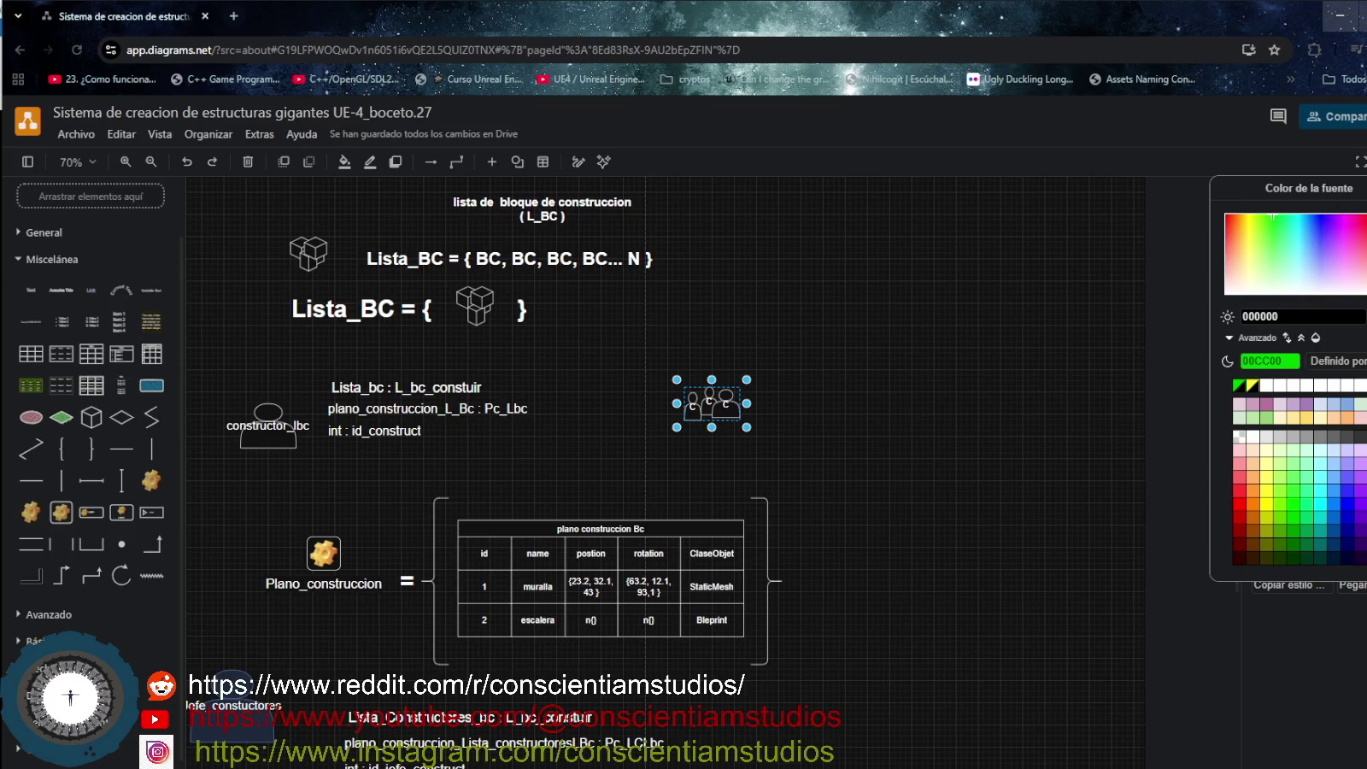
key("Escape")
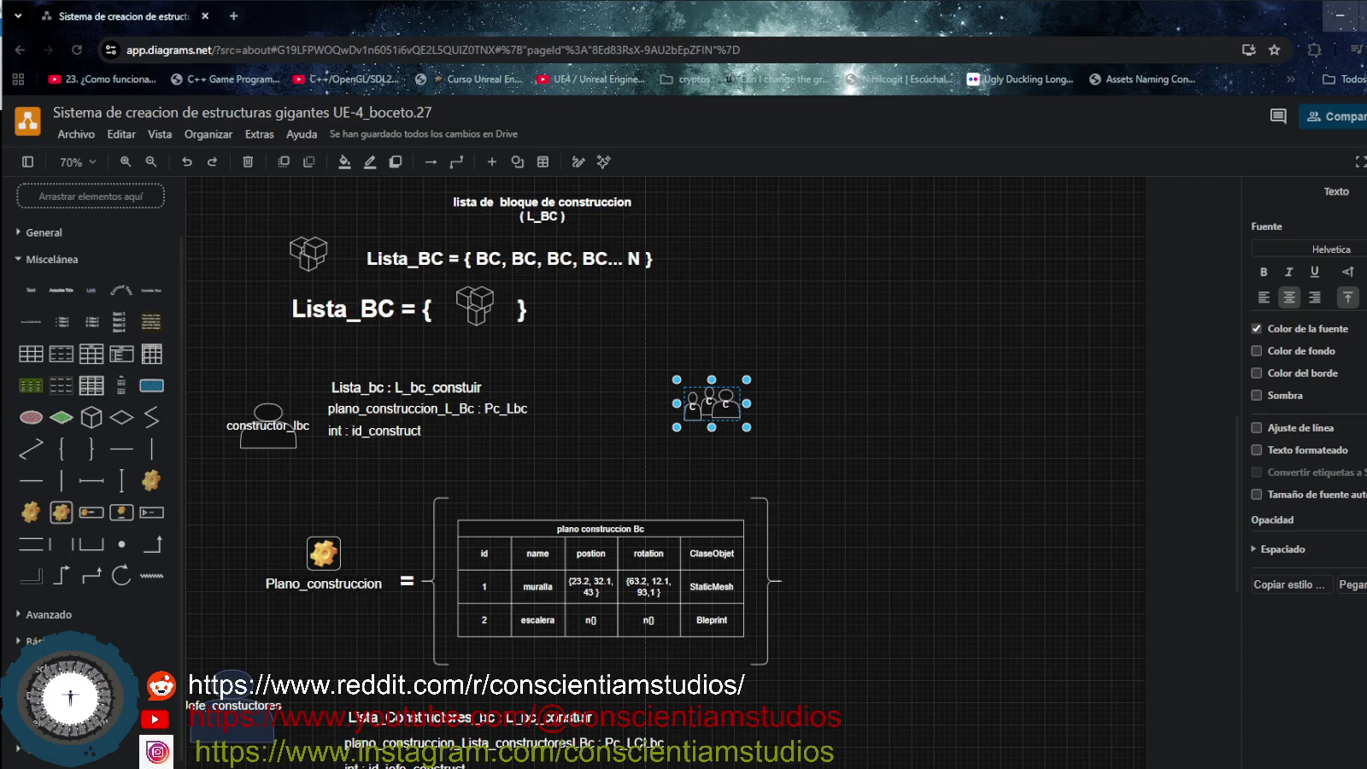
key("Escape")
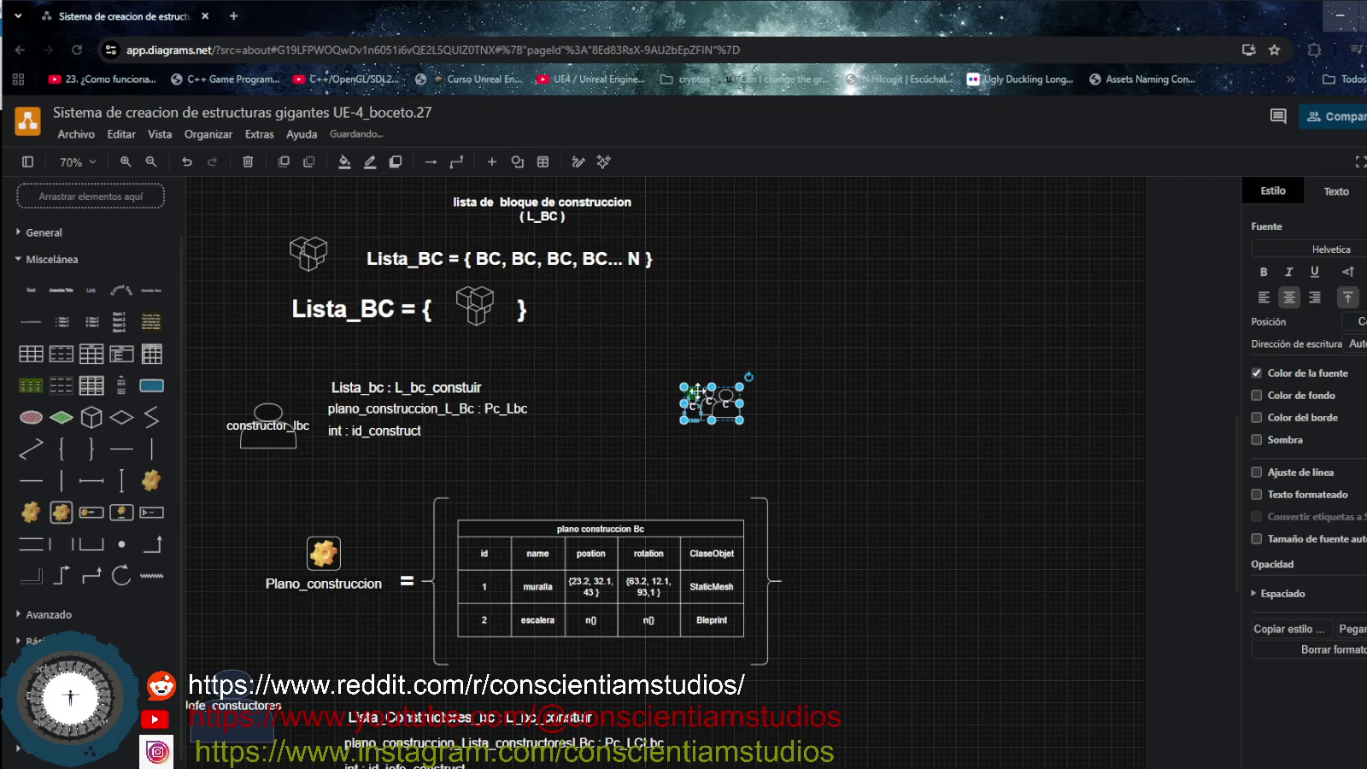
Label the figure group L_constructores.
double_click(701, 390)
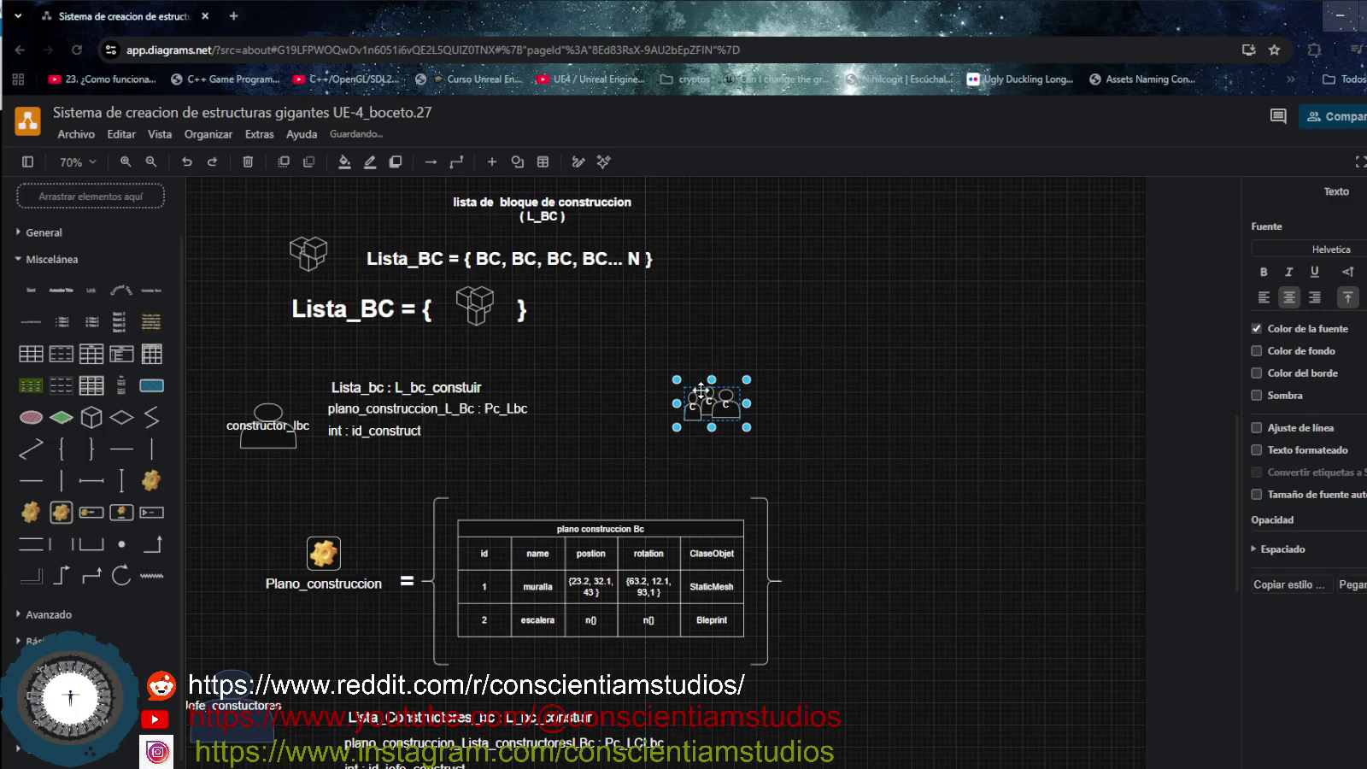
key("Escape")
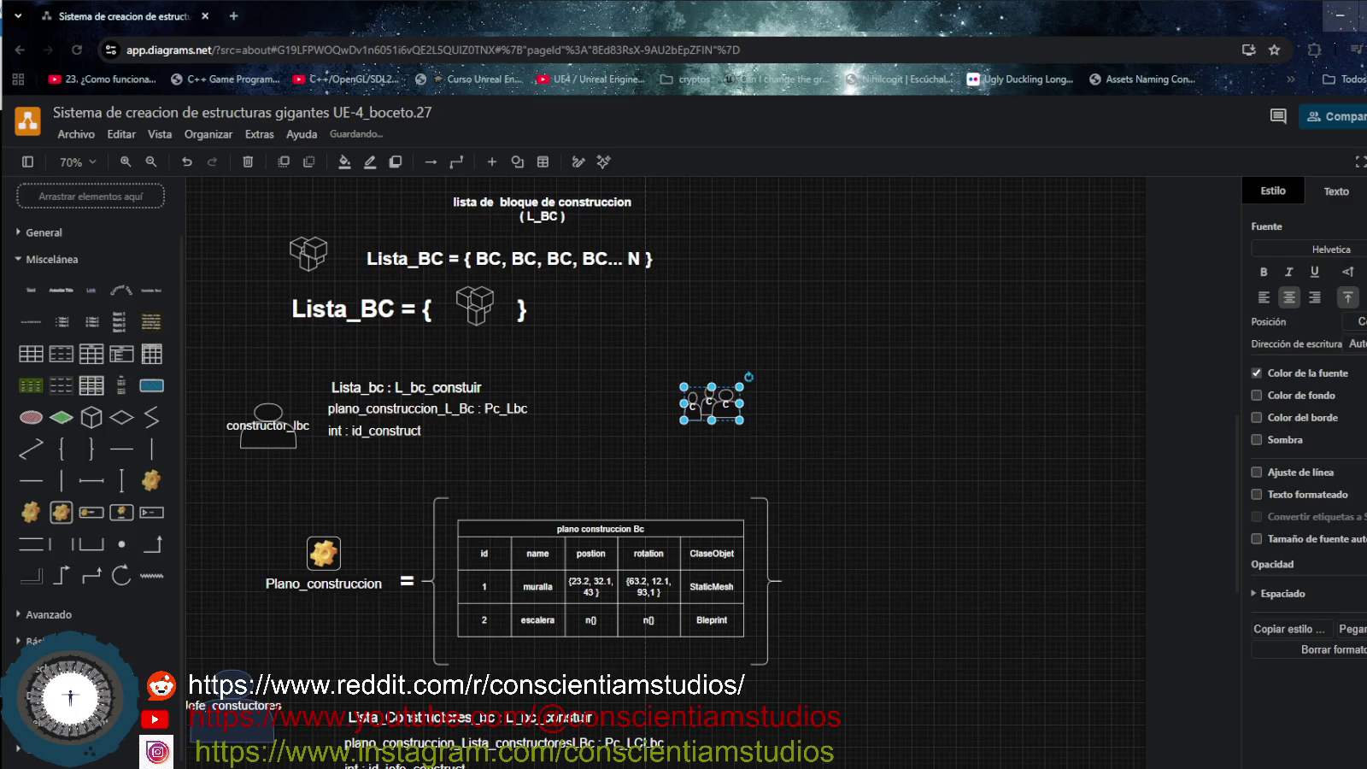
double_click(701, 389)
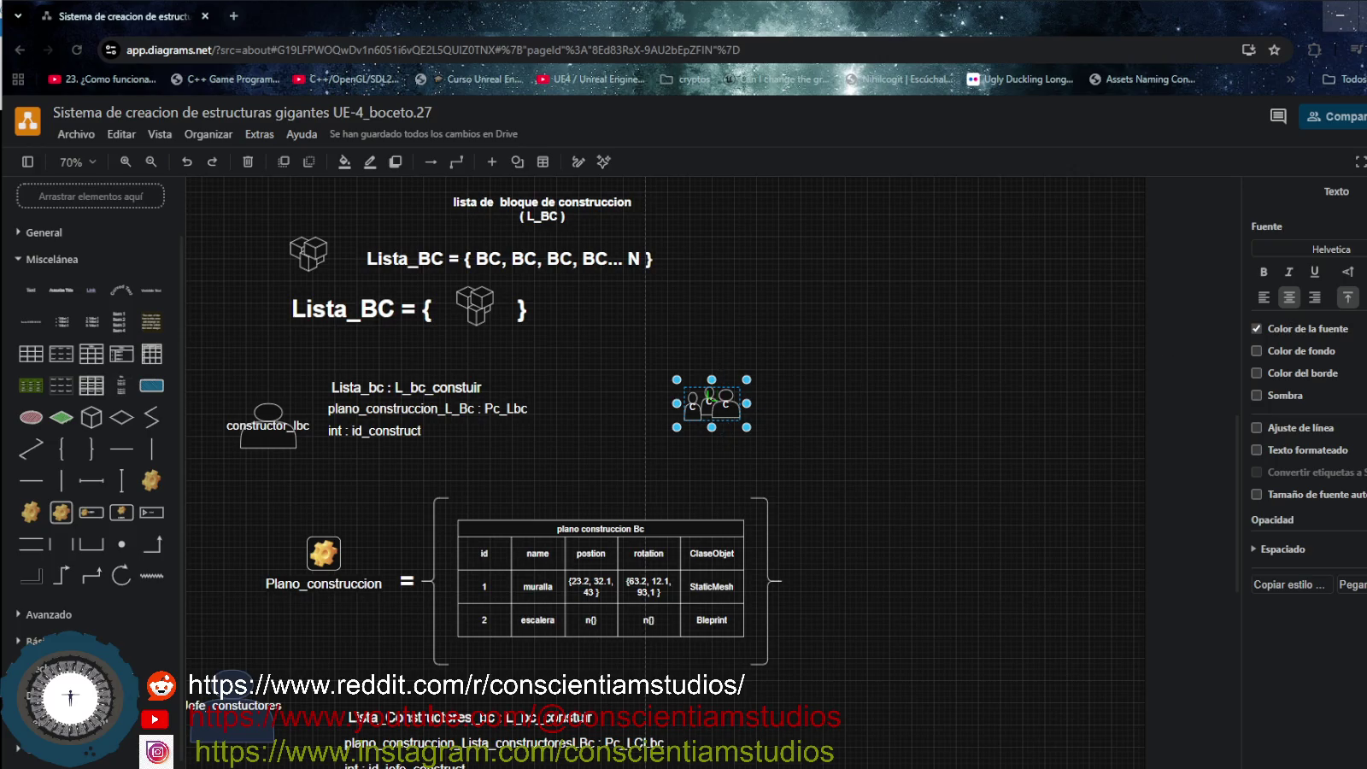
key("Escape")
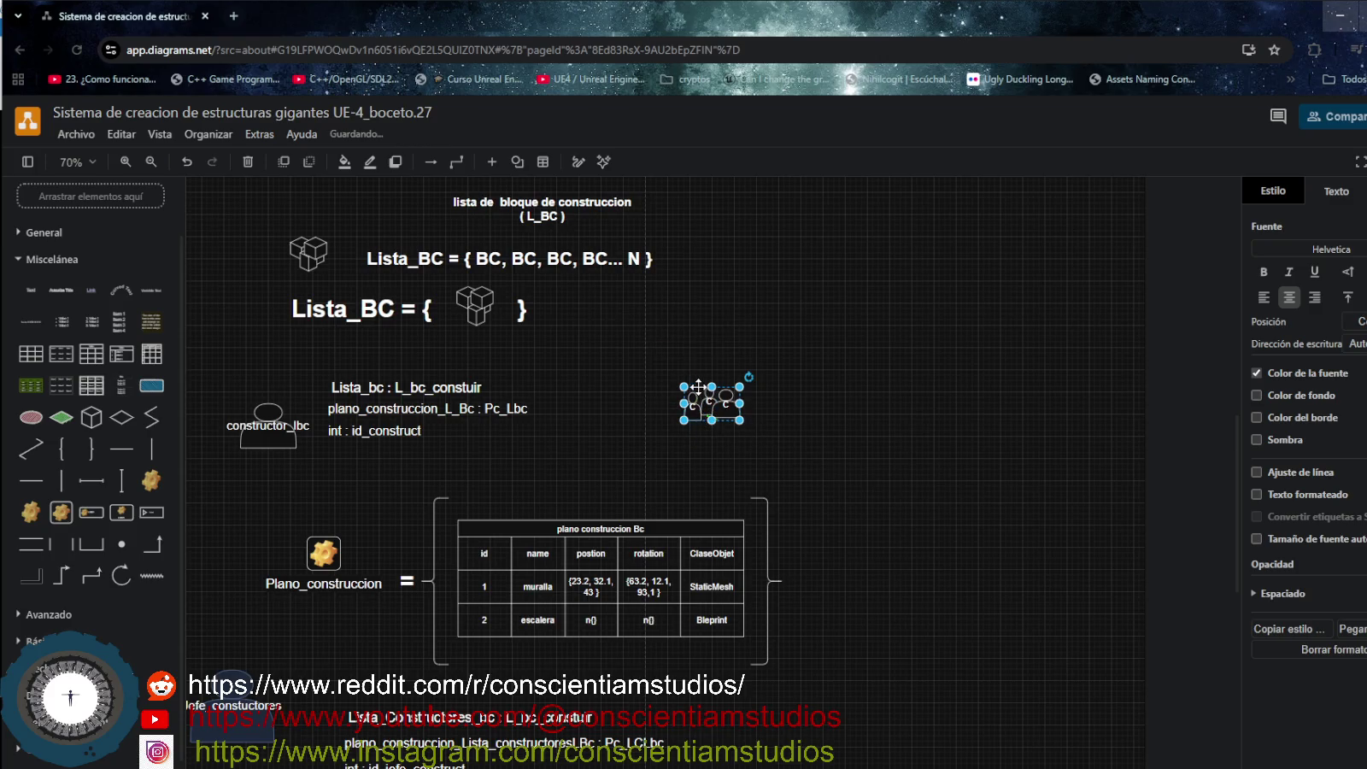
double_click(699, 390)
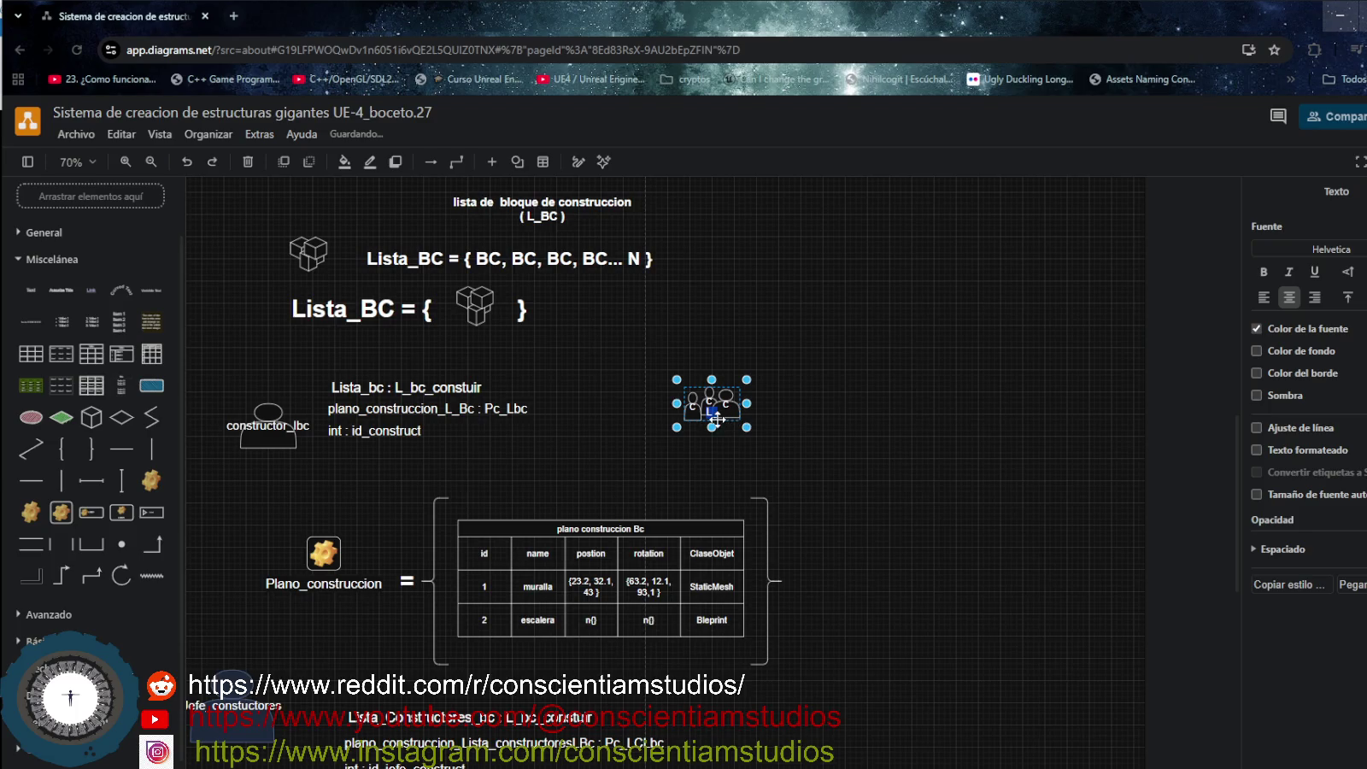
key("Left")
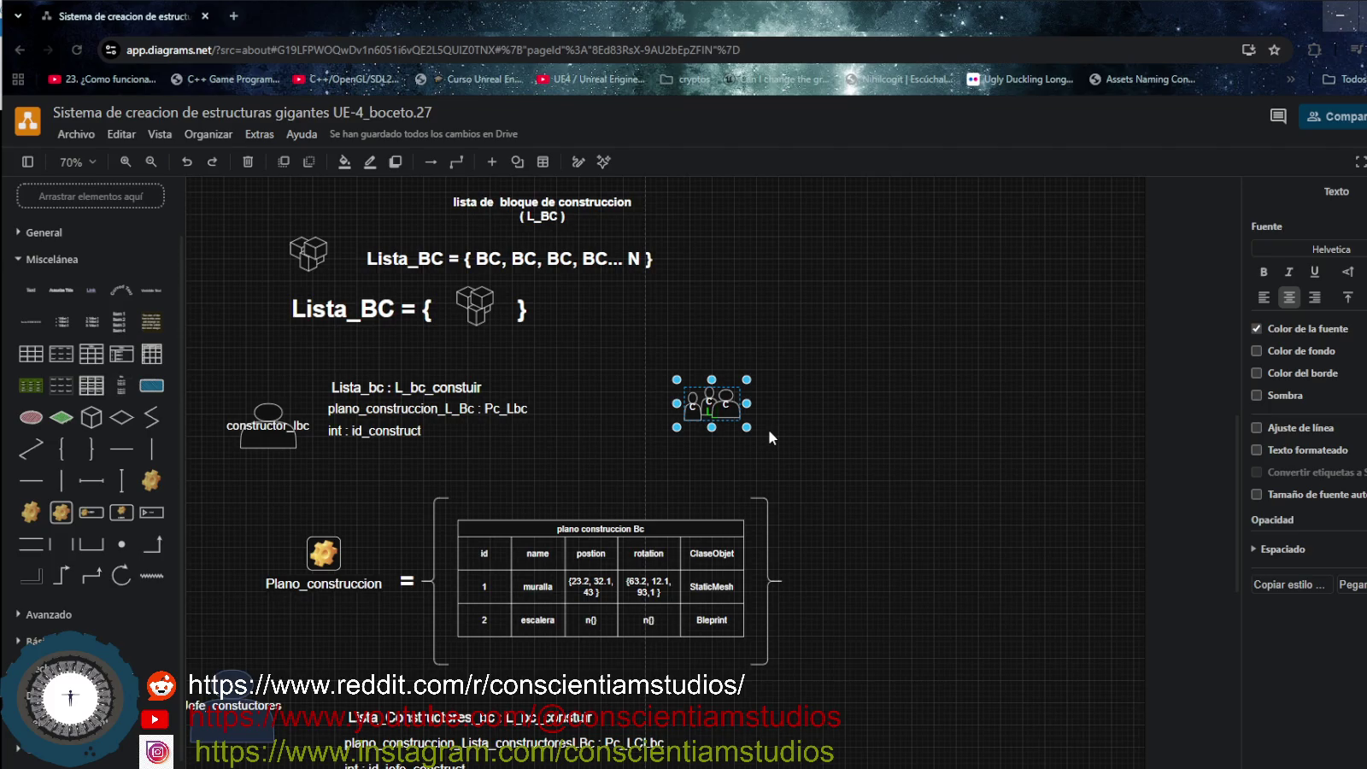
type("_constructores")
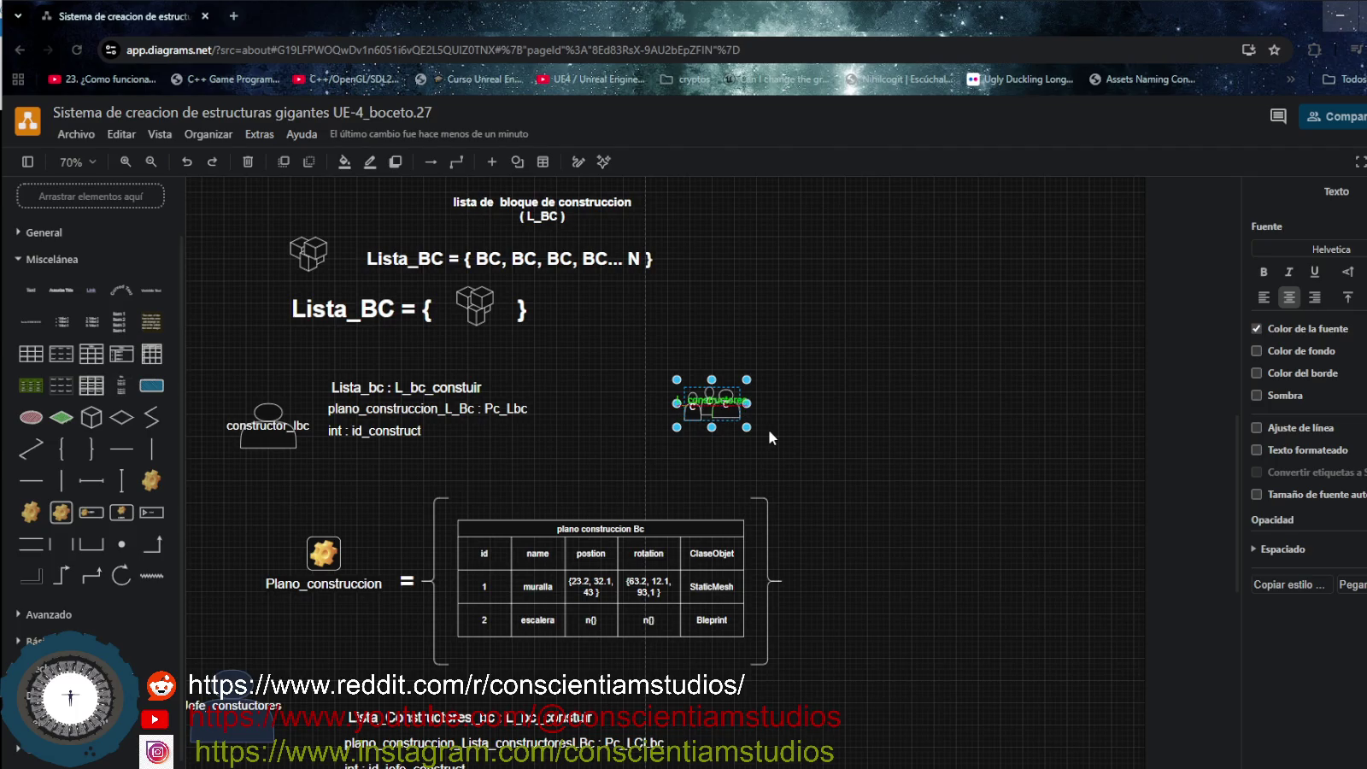
left_click(795, 434)
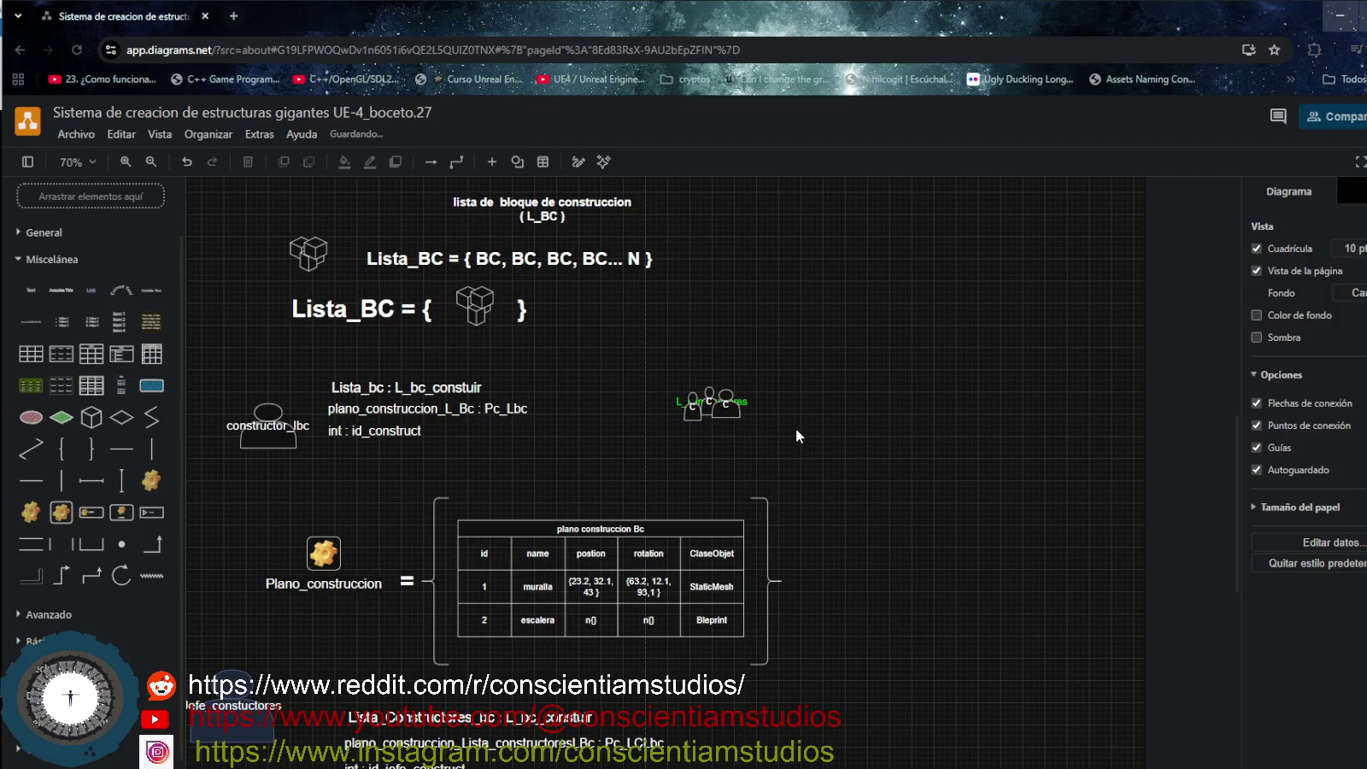
left_click(700, 411)
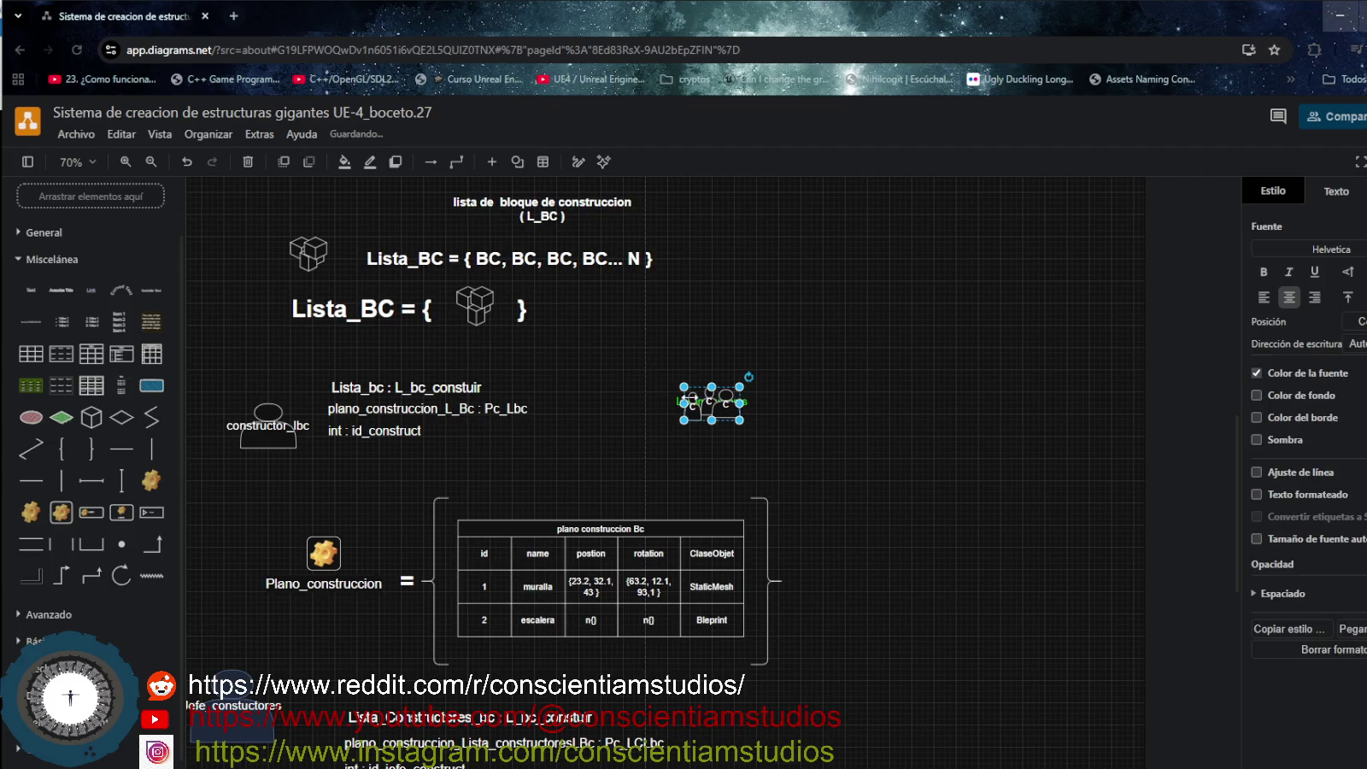
Enlarge the people group and finish its L_constructores label.
left_click_drag(704, 384, 705, 362)
mouse_move(744, 423)
left_mouse_down()
mouse_move(782, 439)
mouse_move(680, 422)
left_mouse_up()
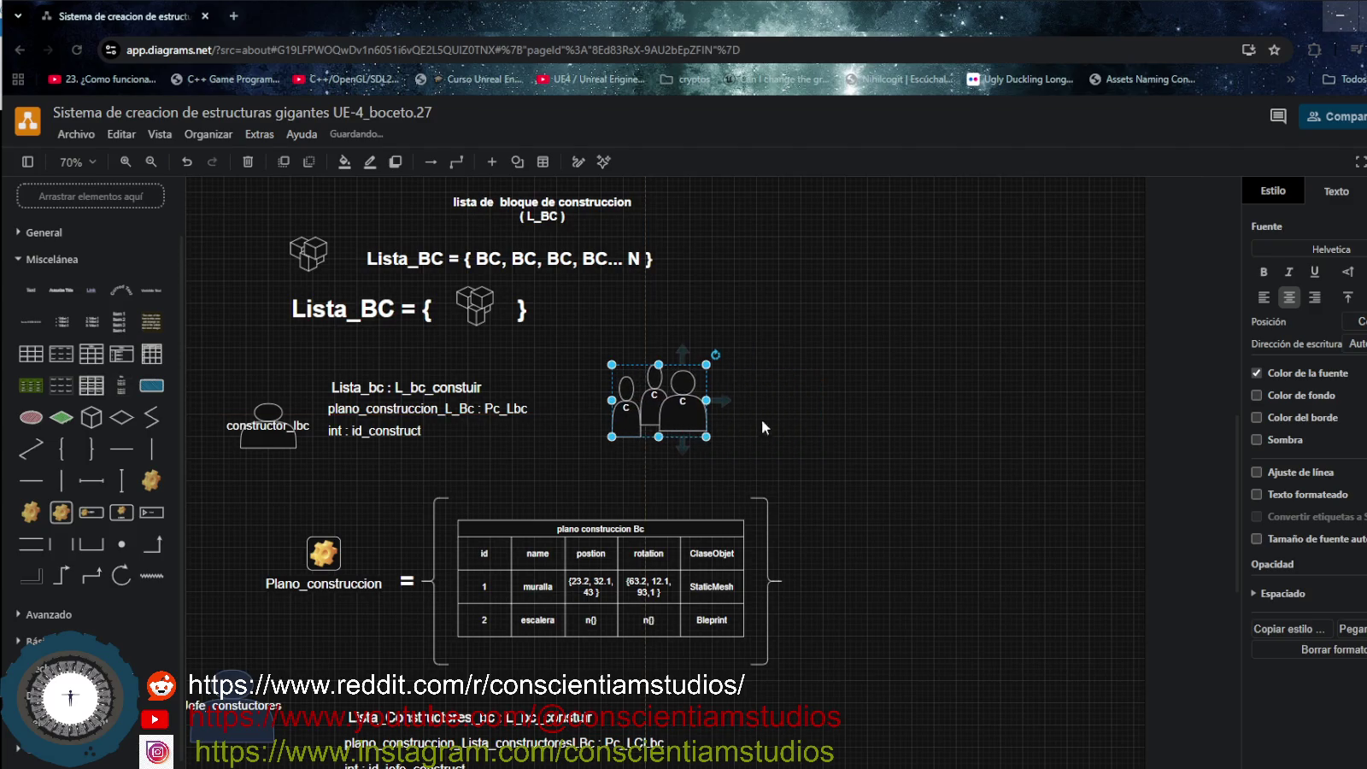
left_click(747, 420)
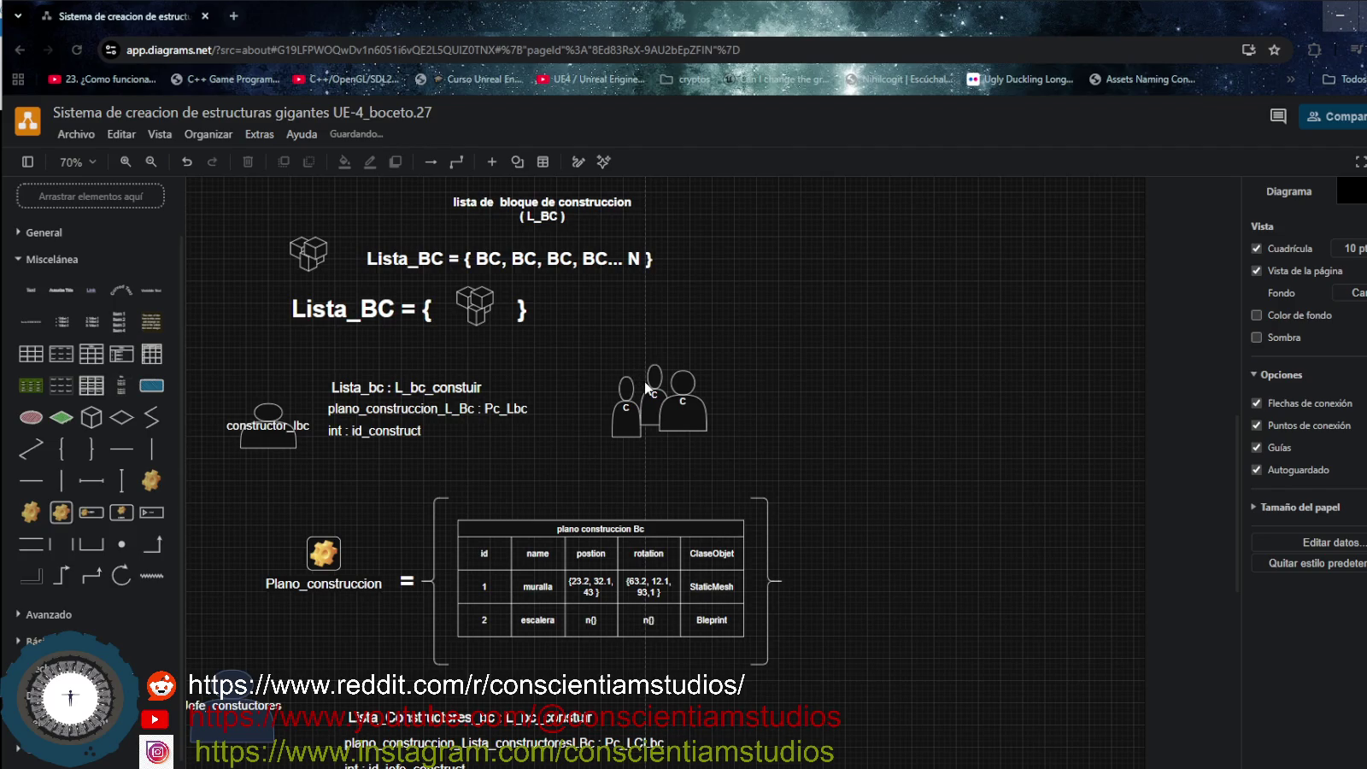
left_click(646, 381)
left_click(634, 371)
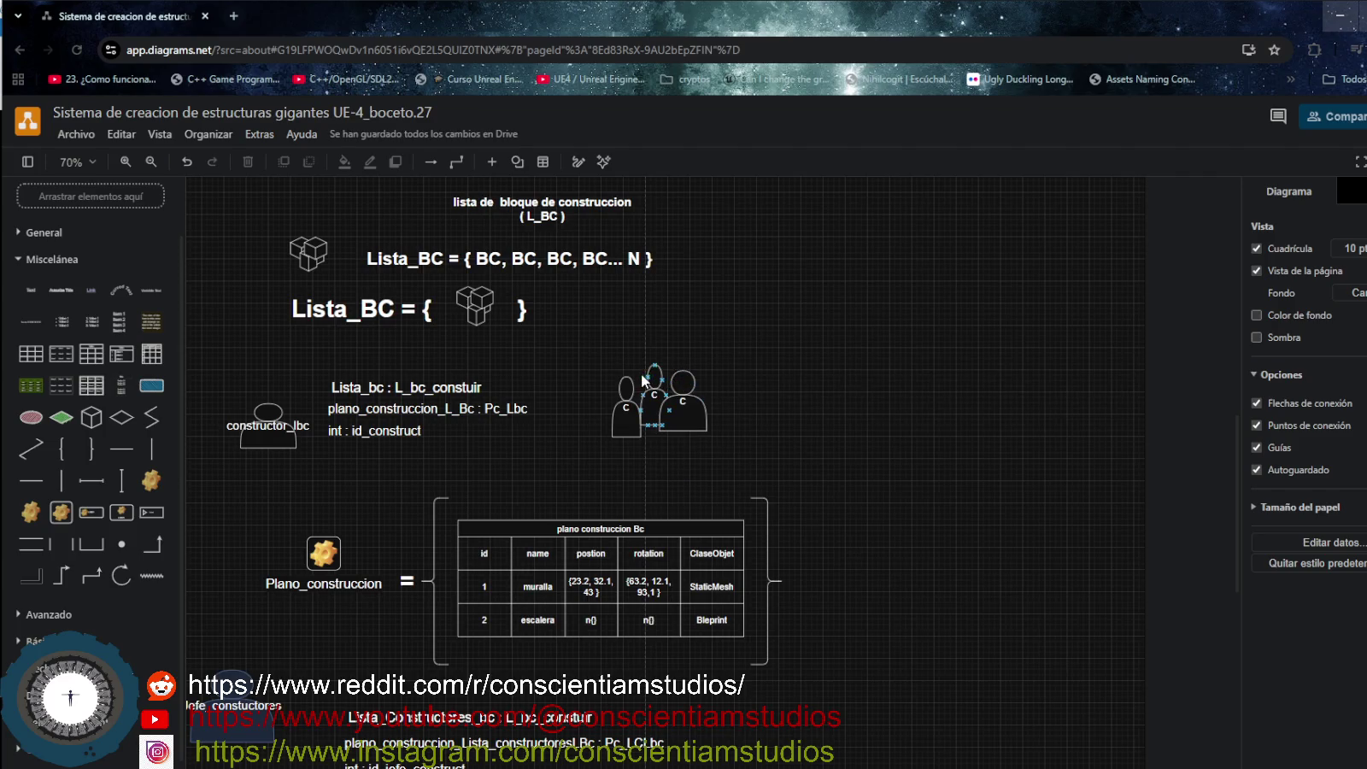
left_click(635, 368)
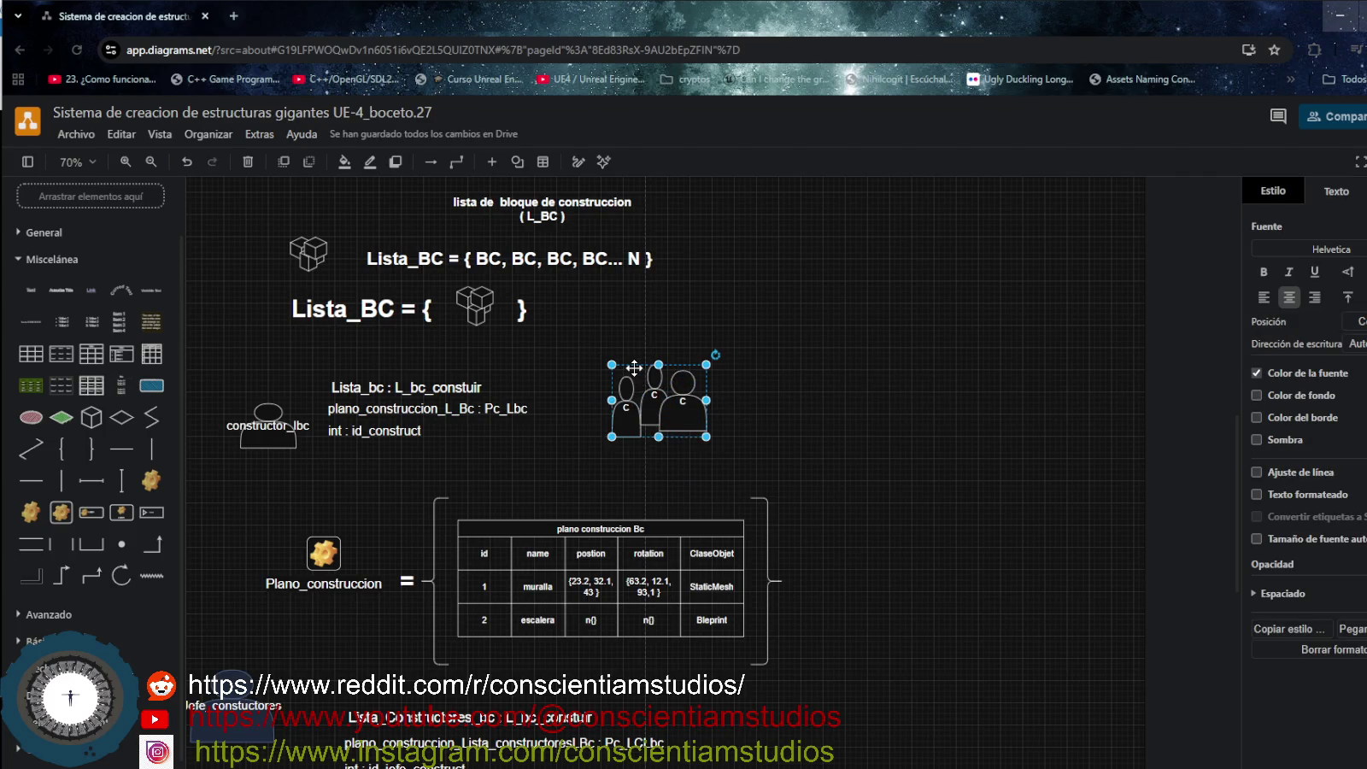
double_click(634, 368)
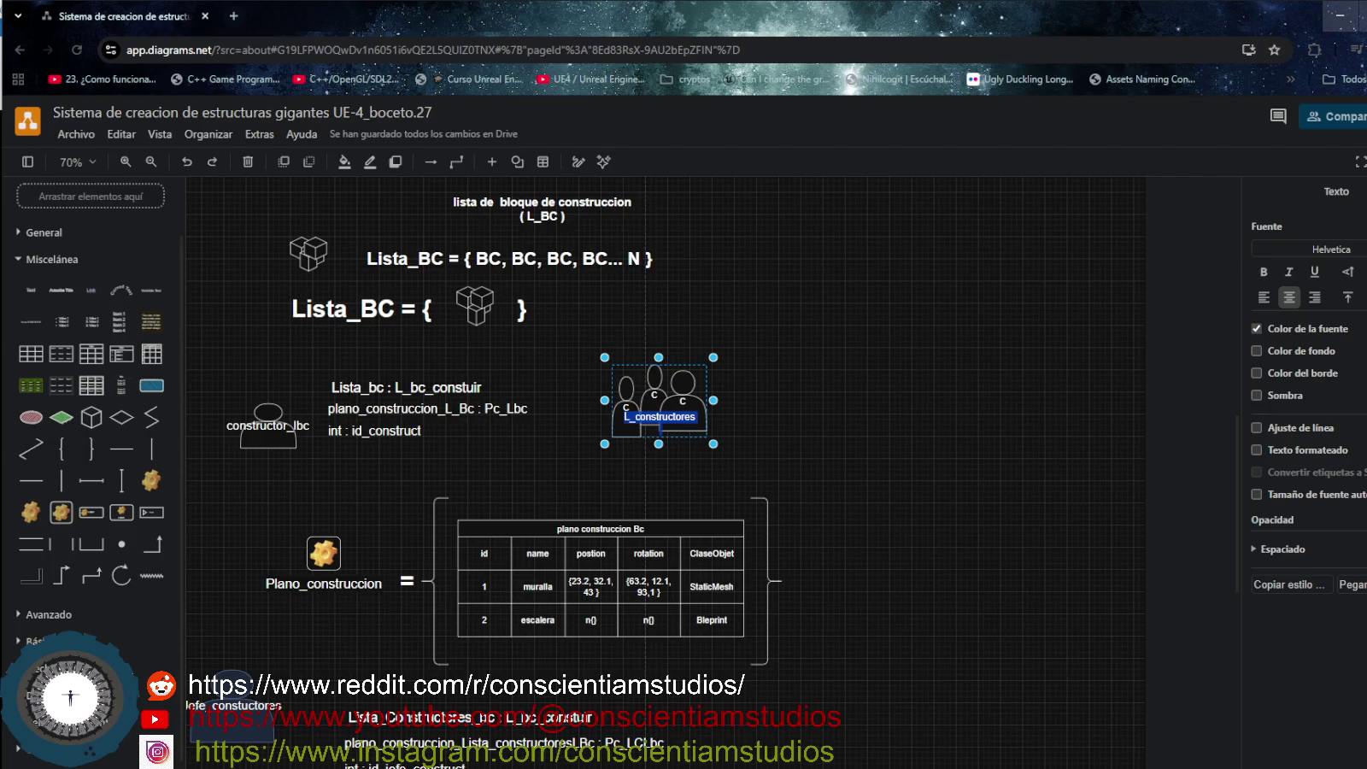
key("Delete")
key("Escape")
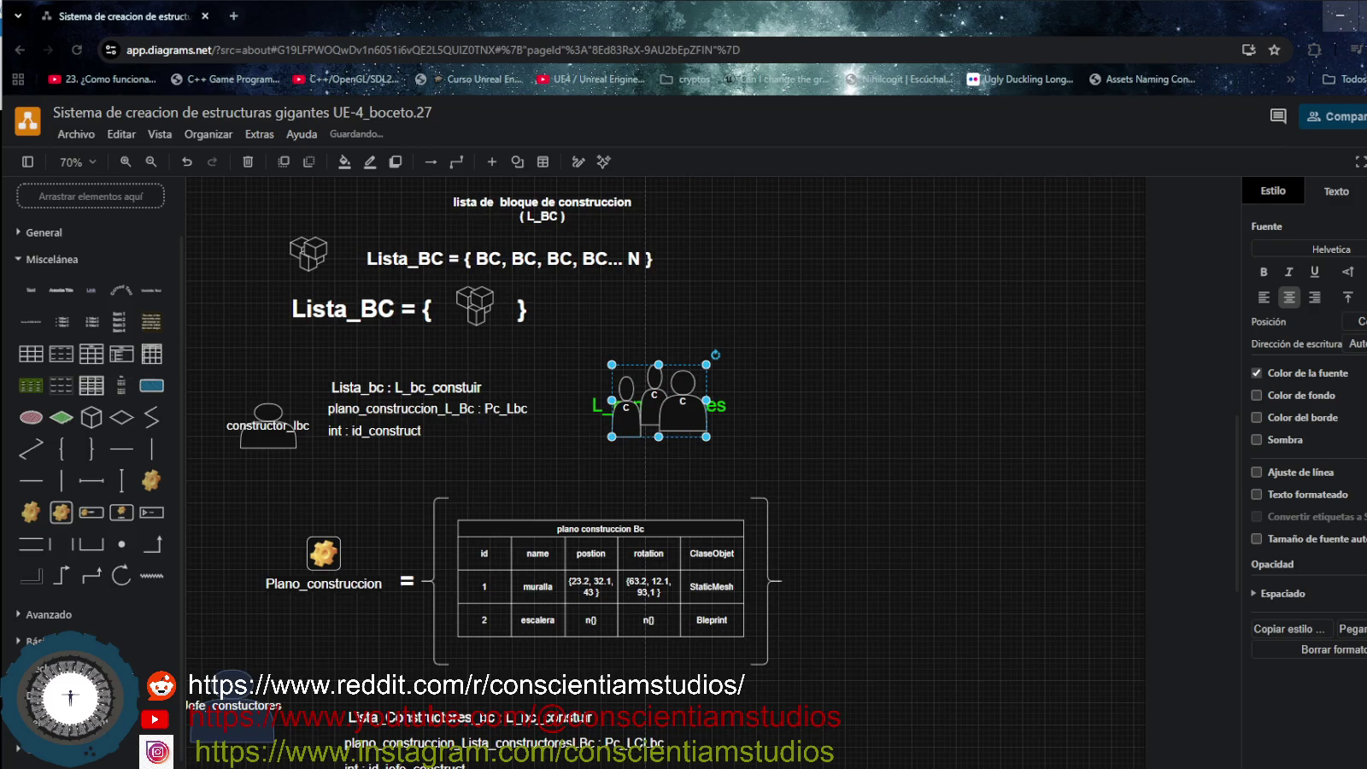
Set the label position to Abajo and nudge the group up and right.
left_click(1357, 321)
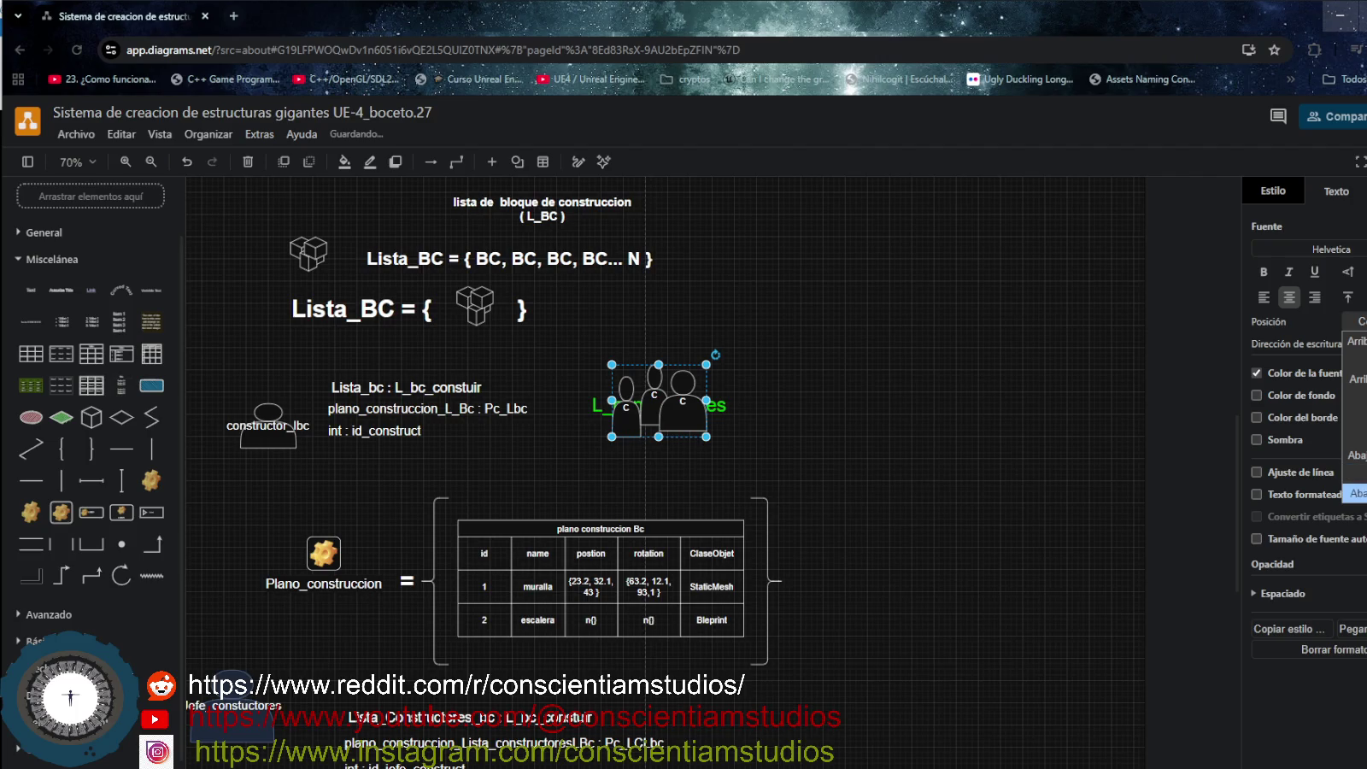
left_click(1357, 493)
left_click(841, 394)
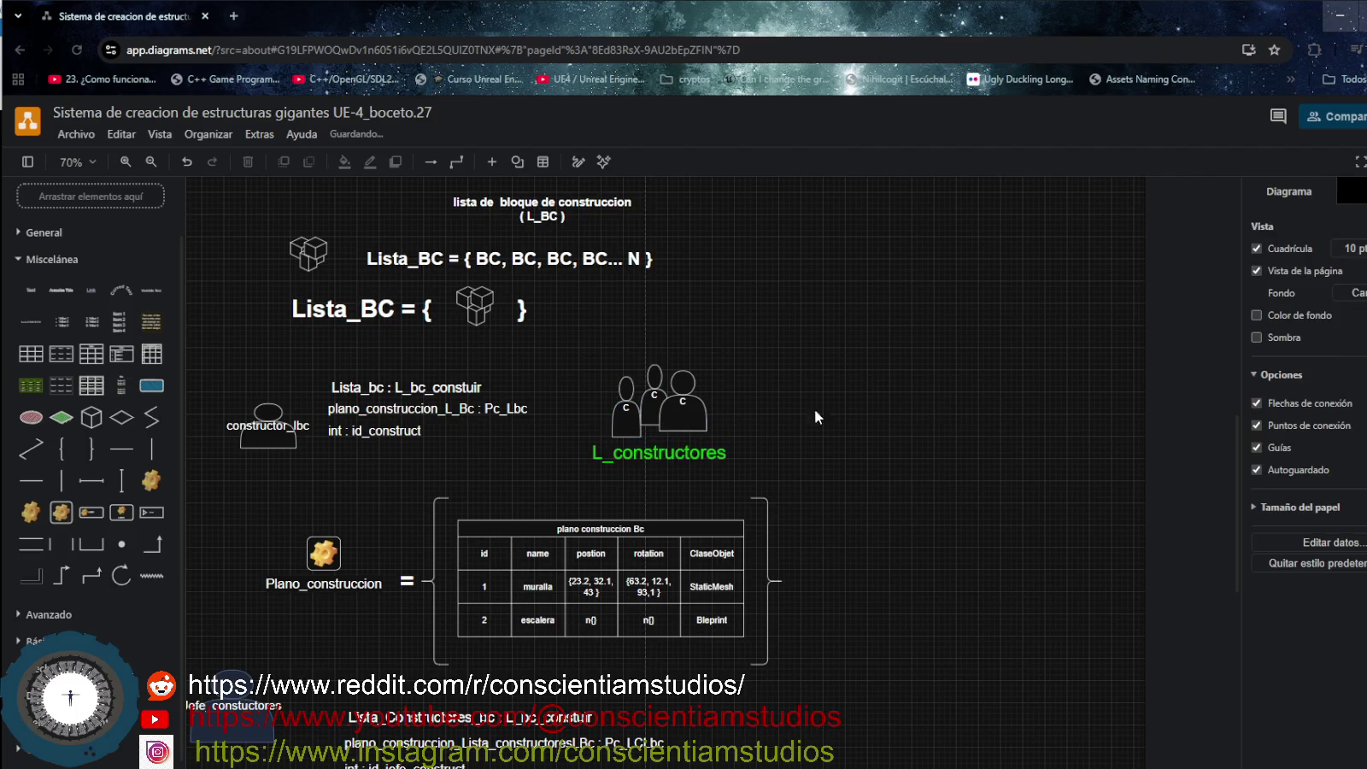
left_click_drag(706, 407, 728, 384)
left_click(758, 436)
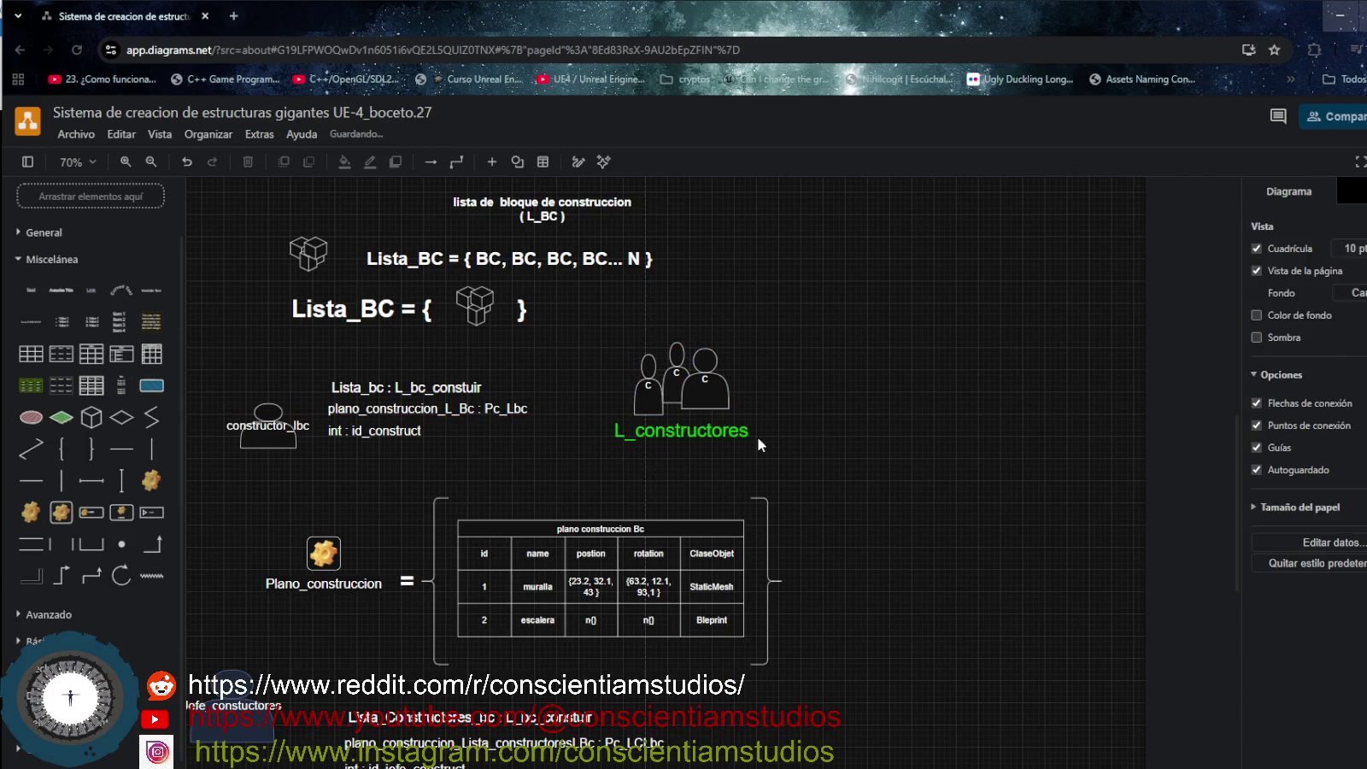
Add an 80 x 140 curly brace to the right of L_constructores.
left_click(61, 448)
left_click(817, 404)
mouse_move(715, 492)
left_mouse_down()
mouse_move(804, 386)
mouse_move(842, 436)
left_mouse_up()
left_click(272, 439)
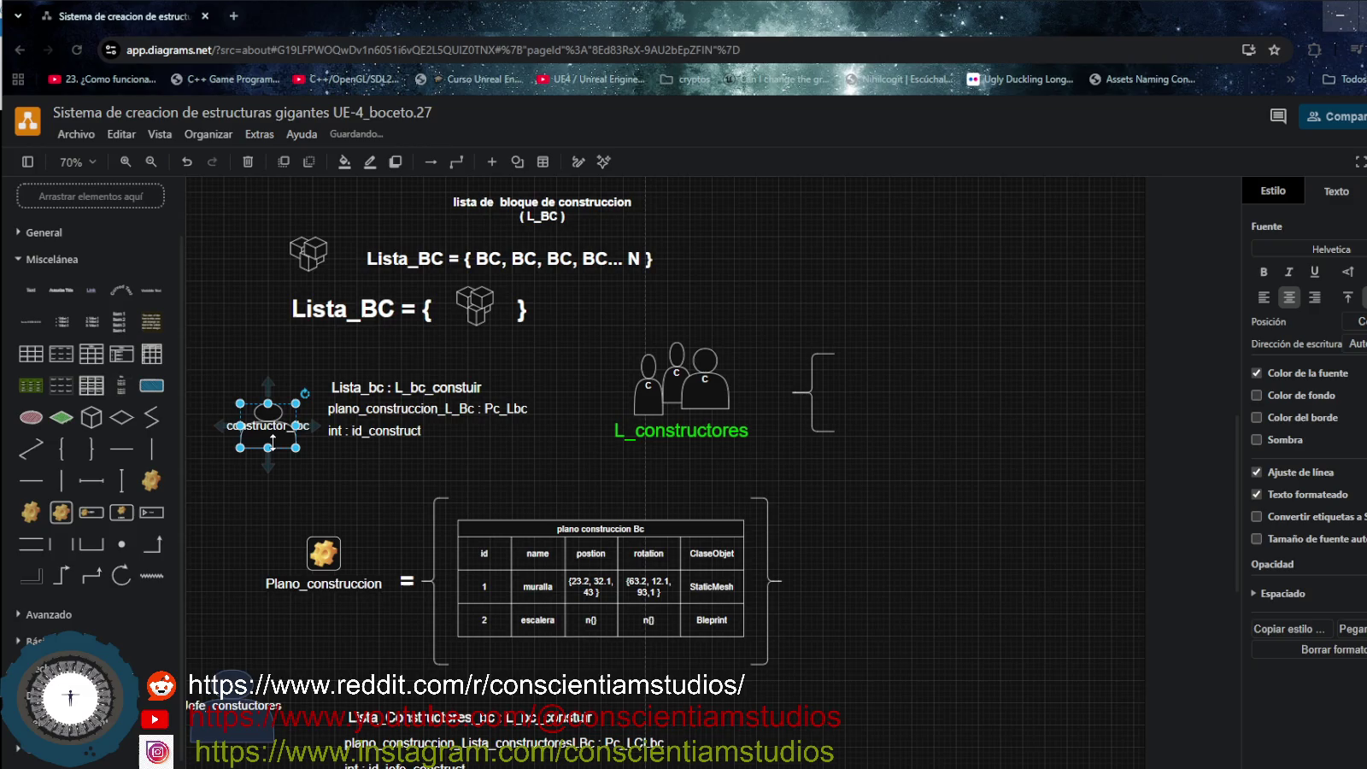
Place three constructor_lbc copies in a row inside the brace.
left_click(898, 390)
key("ctrl+v")
left_click_drag(944, 457, 884, 393)
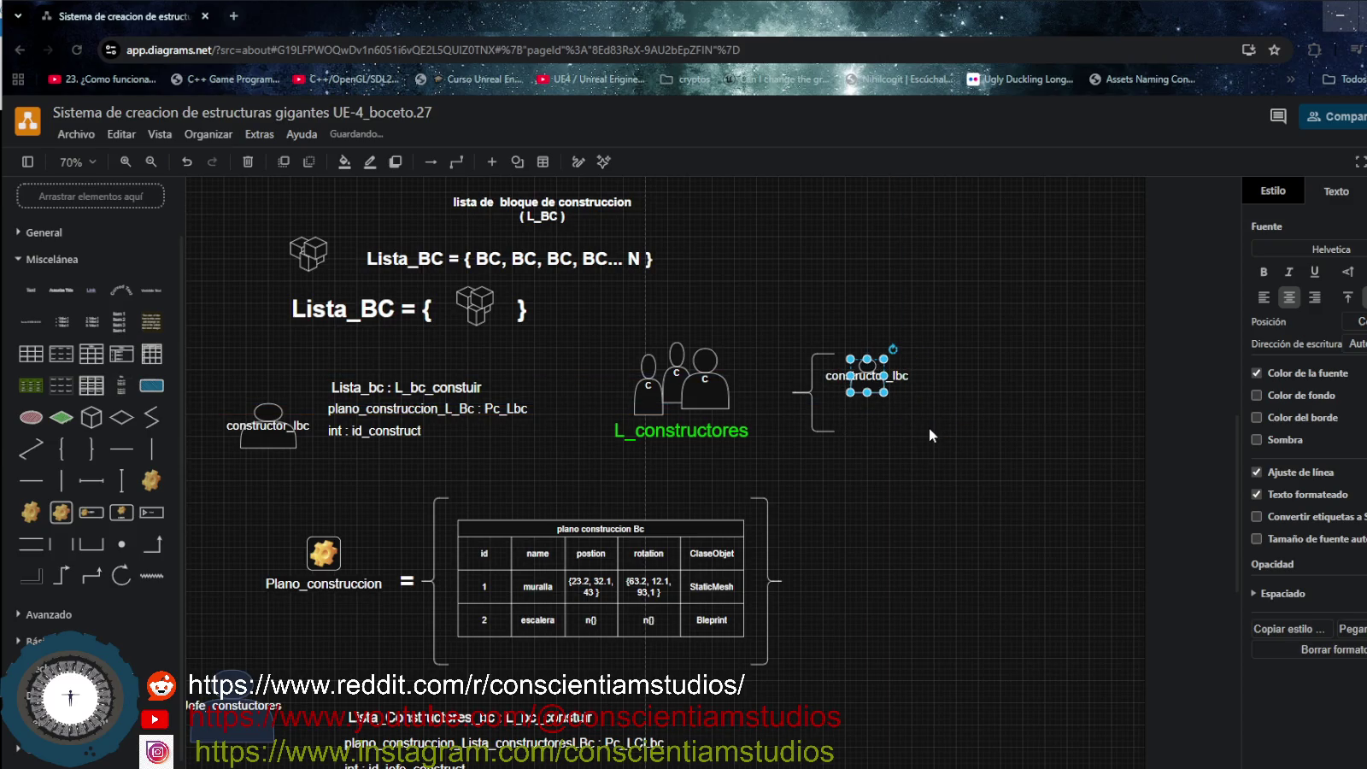
key("ctrl+c")
key("ctrl+v")
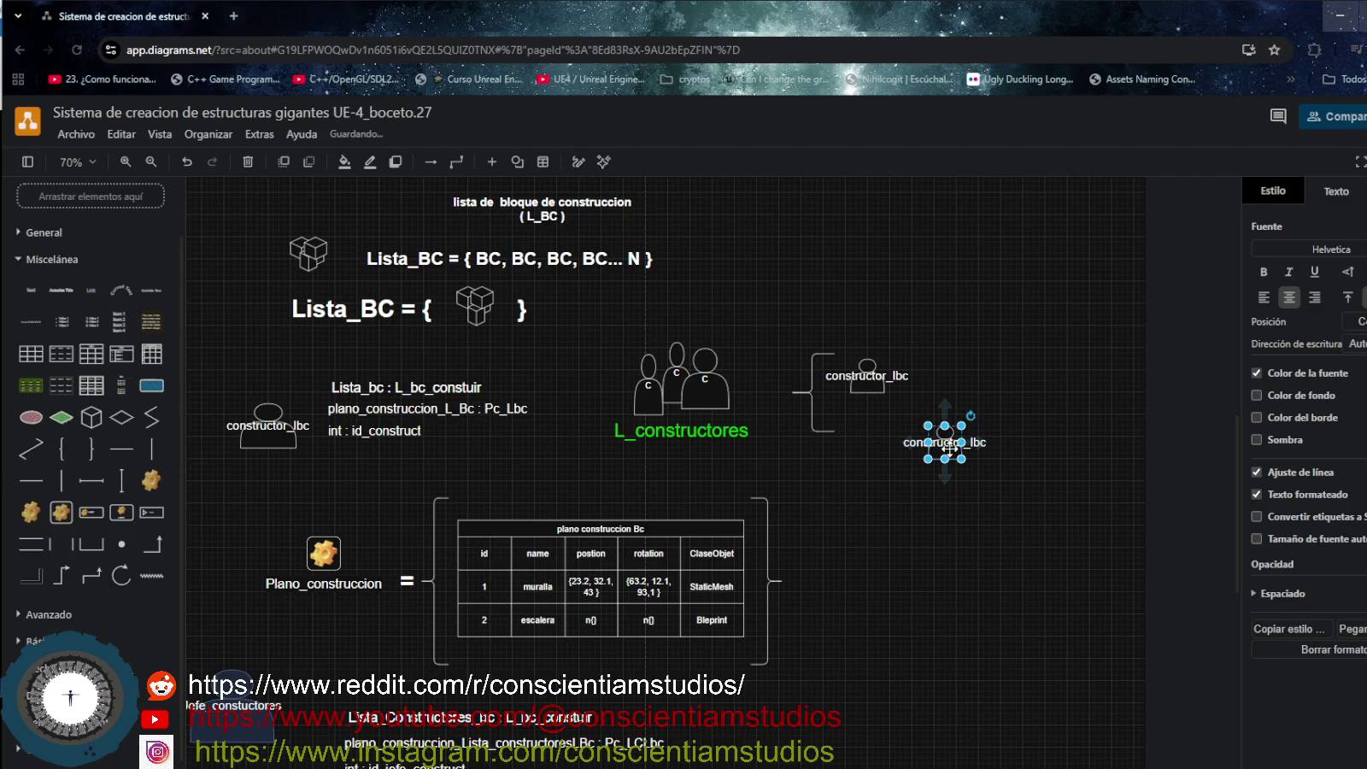
left_click_drag(950, 447, 968, 387)
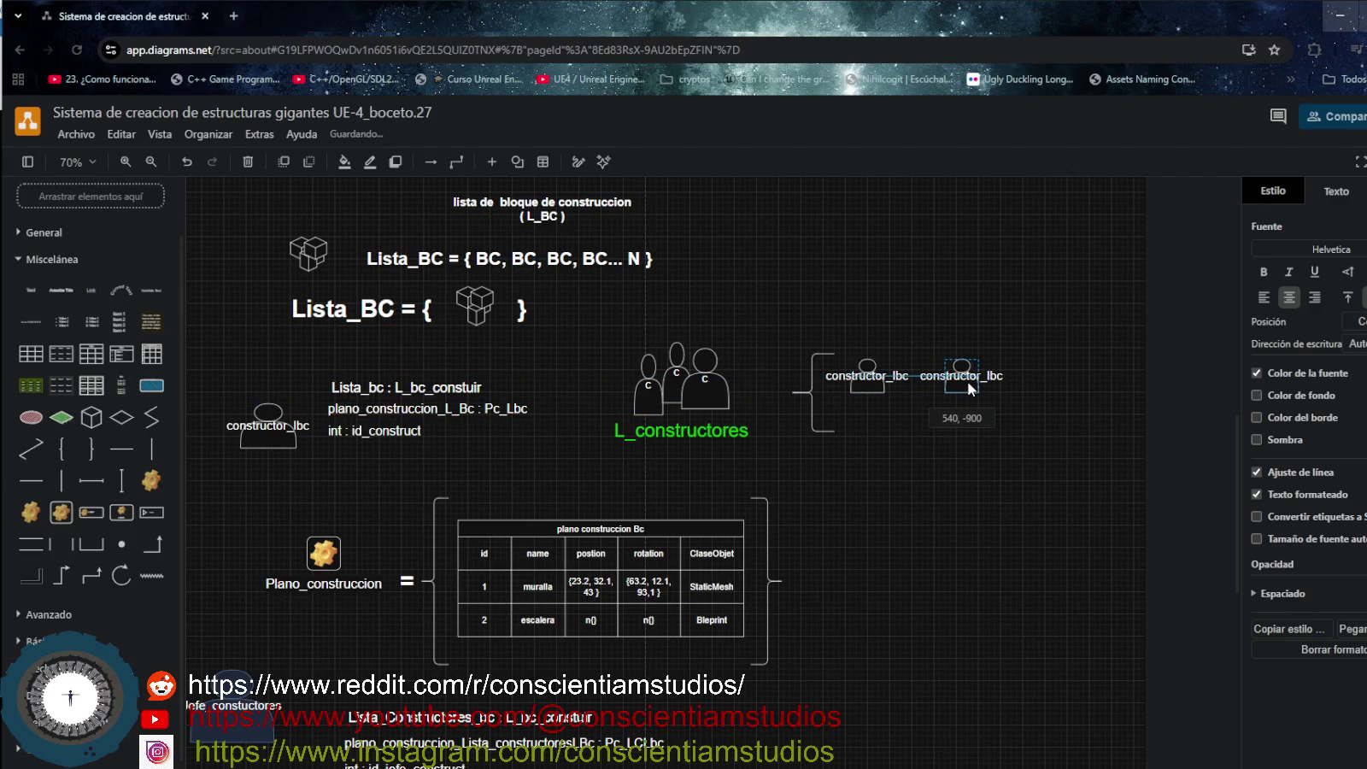
key("ctrl+v")
left_click_drag(1017, 440, 1047, 384)
Add a closing bracket at the row's right end and resize it.
left_click(91, 446)
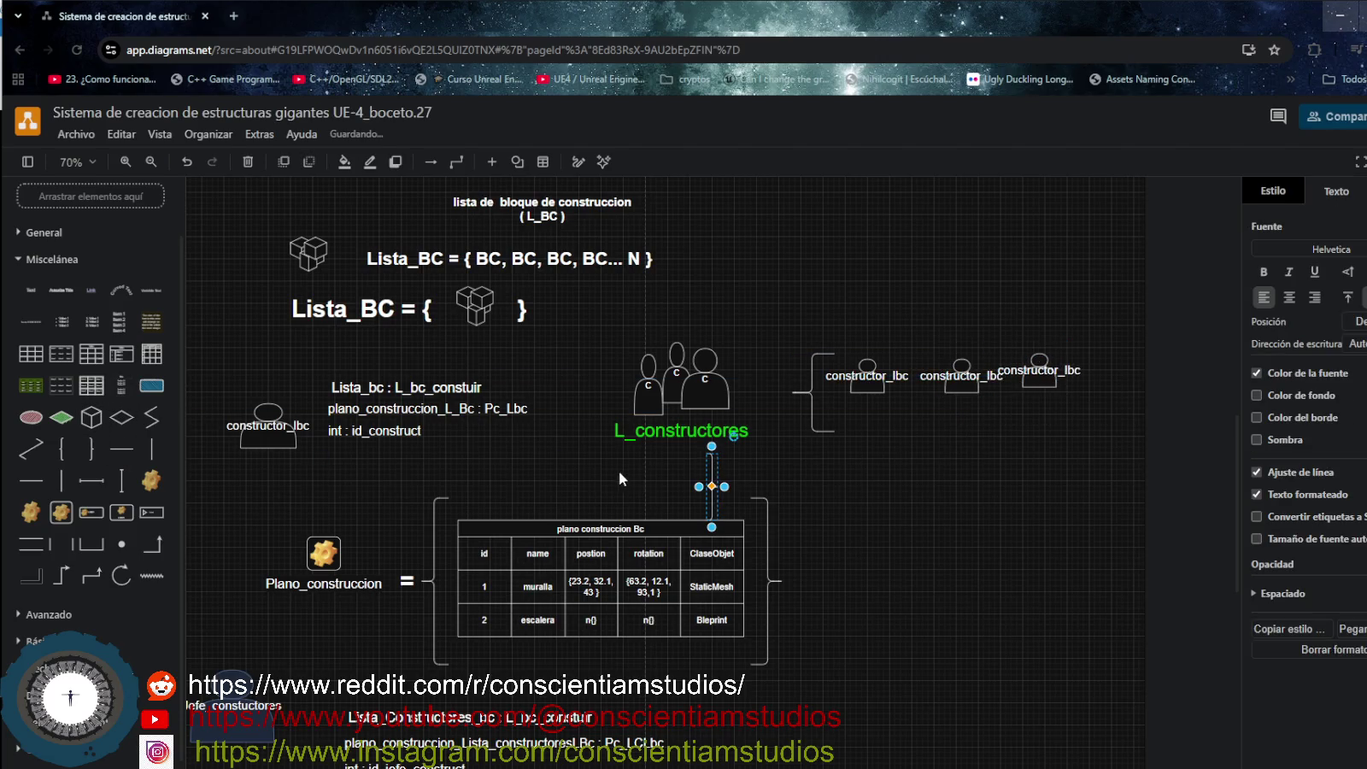
left_click_drag(722, 479, 1108, 363)
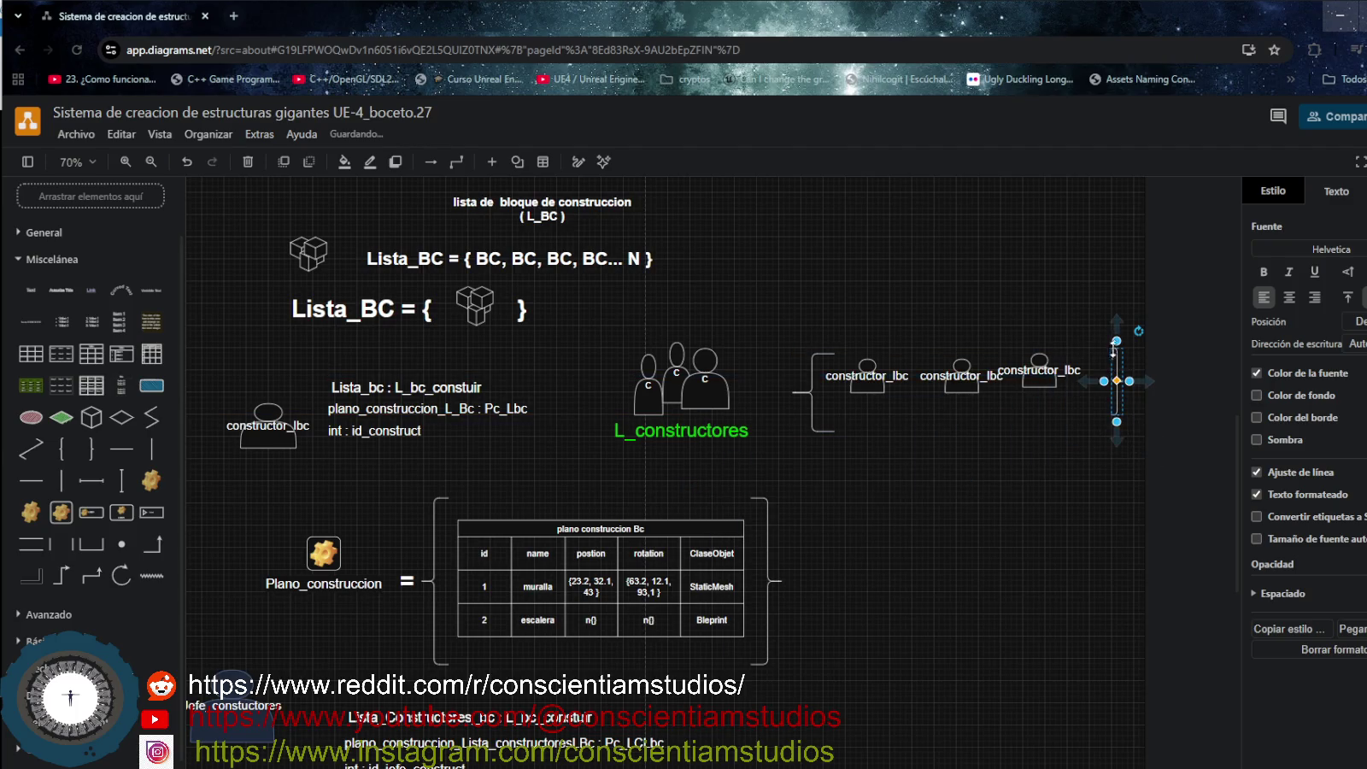
left_click_drag(1114, 349, 1082, 337)
mouse_move(1108, 387)
left_mouse_down()
mouse_move(1108, 399)
mouse_move(1049, 385)
left_mouse_up()
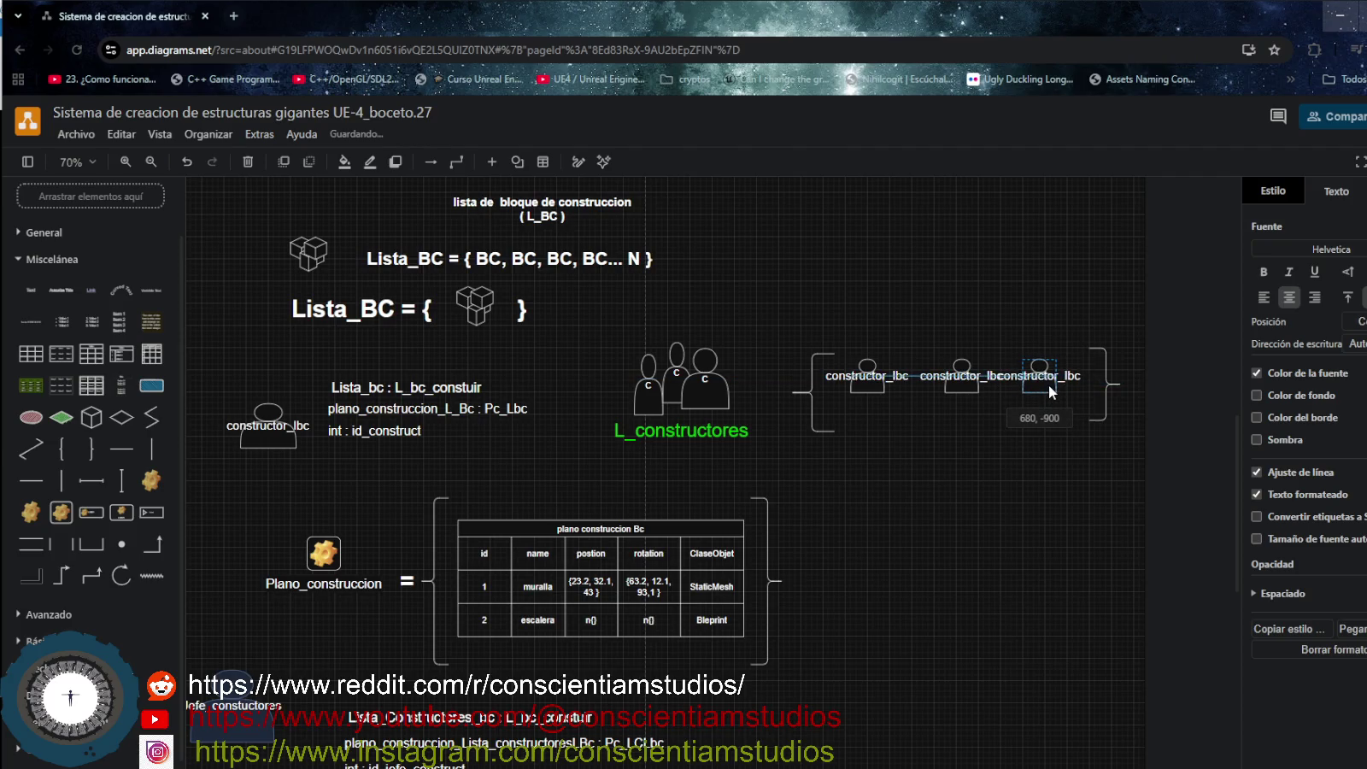
left_click(965, 478)
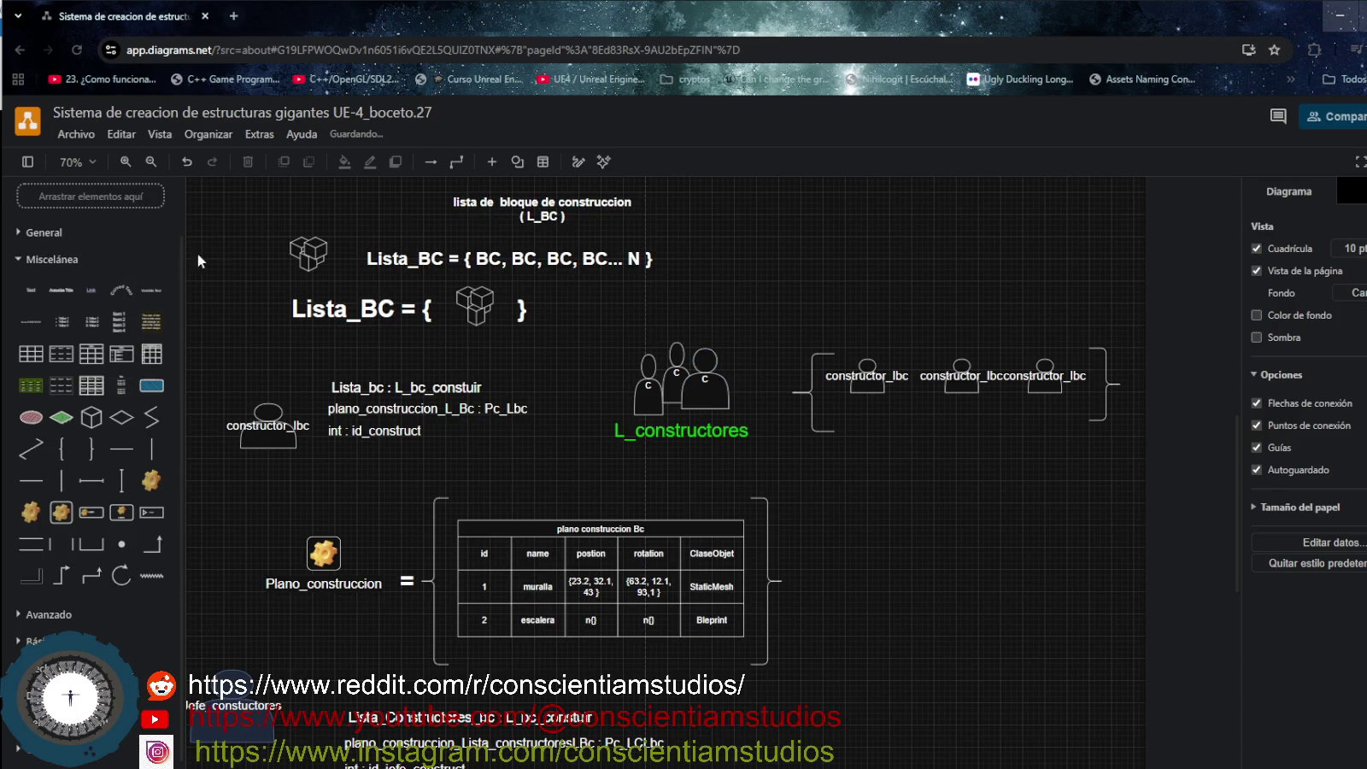
Add an autosize title reading '=' between the L_constructores group and the brace.
left_click(58, 233)
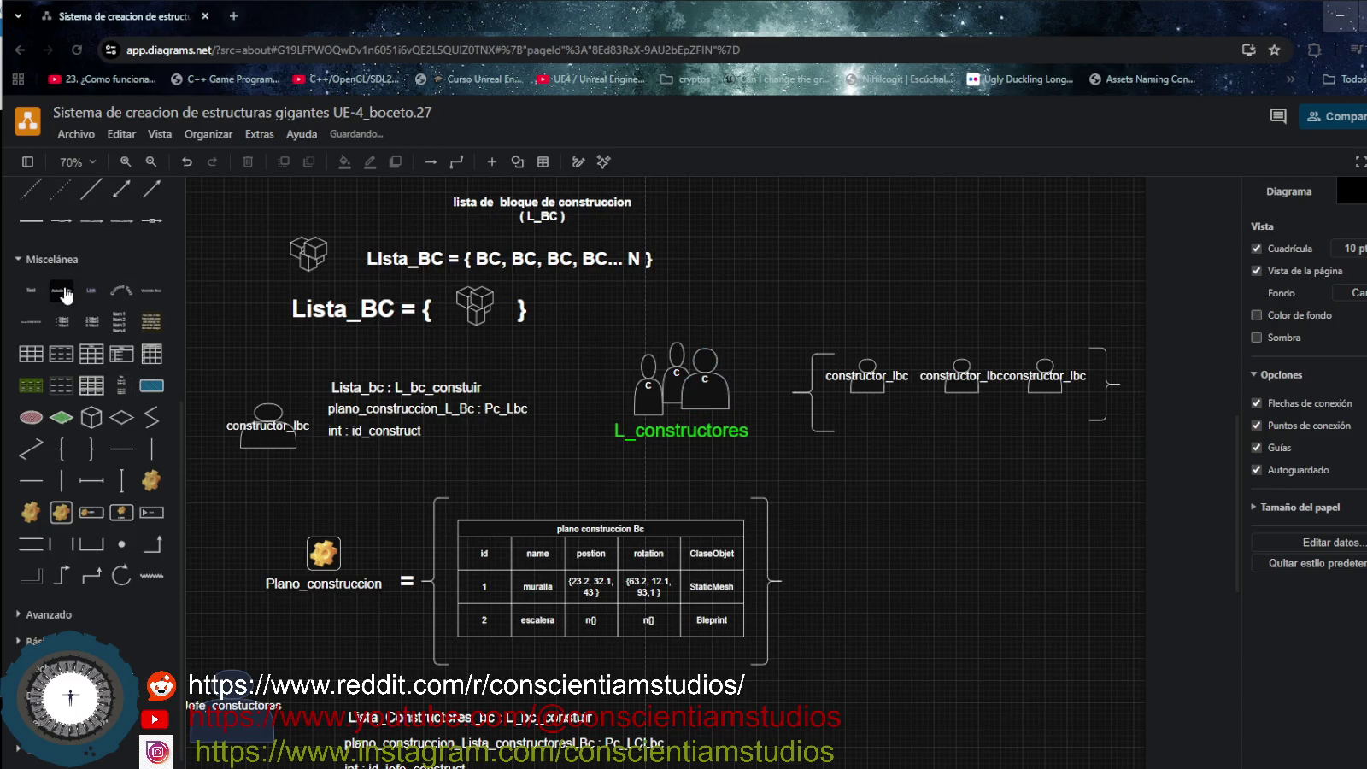
left_click(60, 290)
left_click_drag(719, 488, 774, 382)
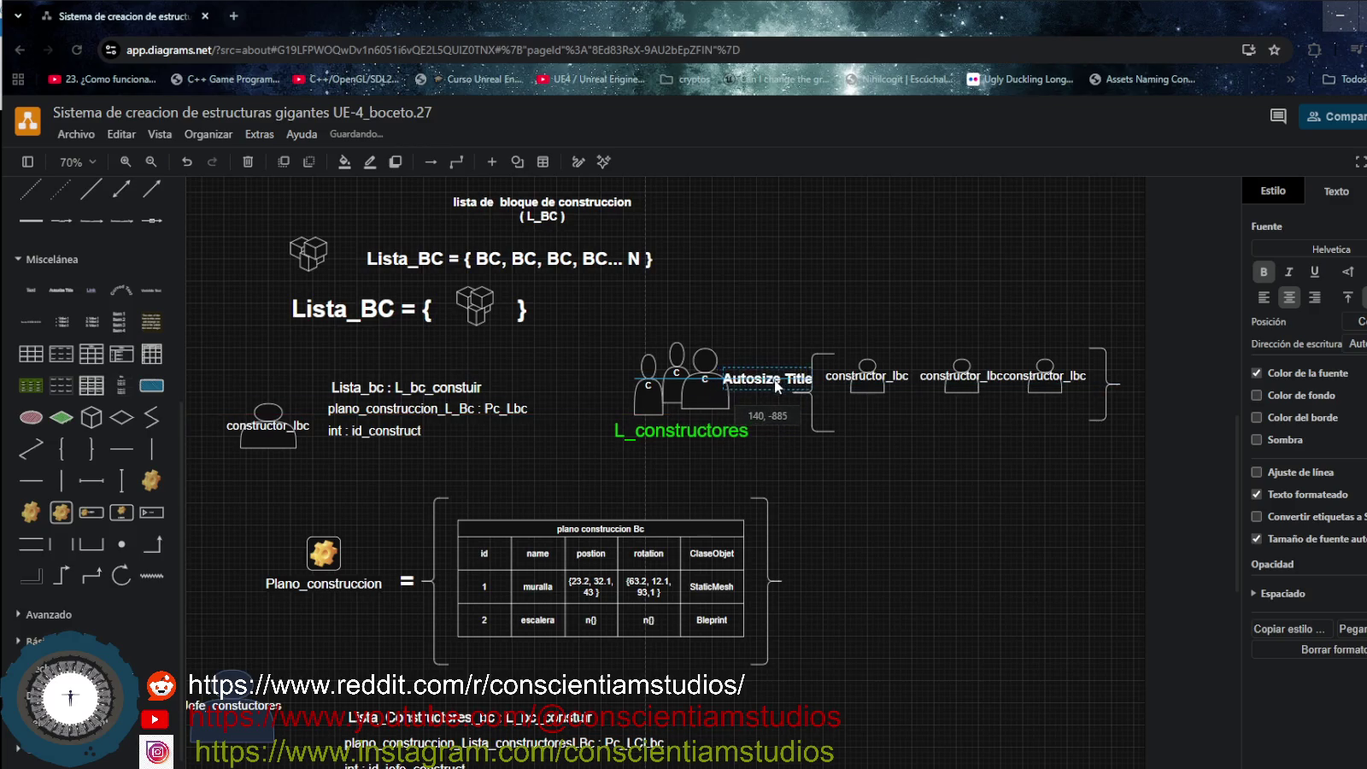
double_click(775, 382)
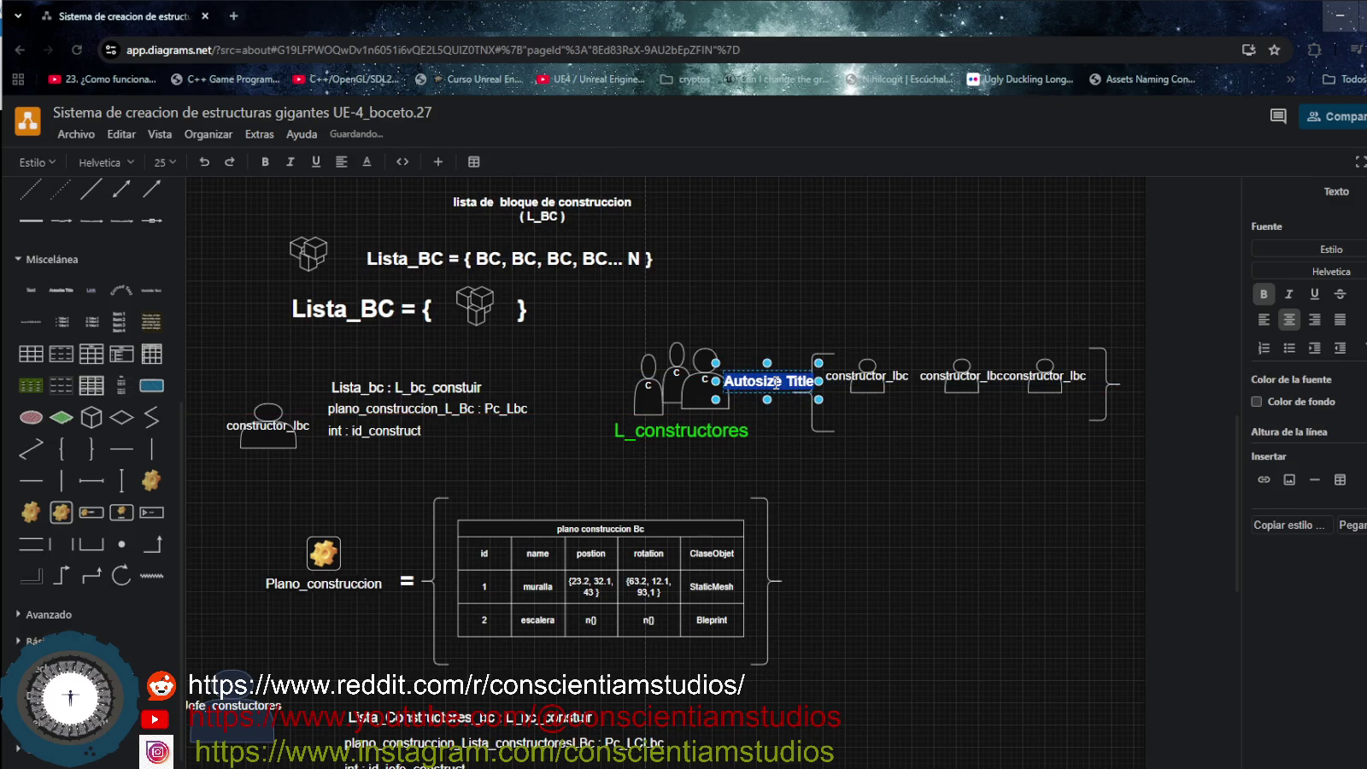
type("=")
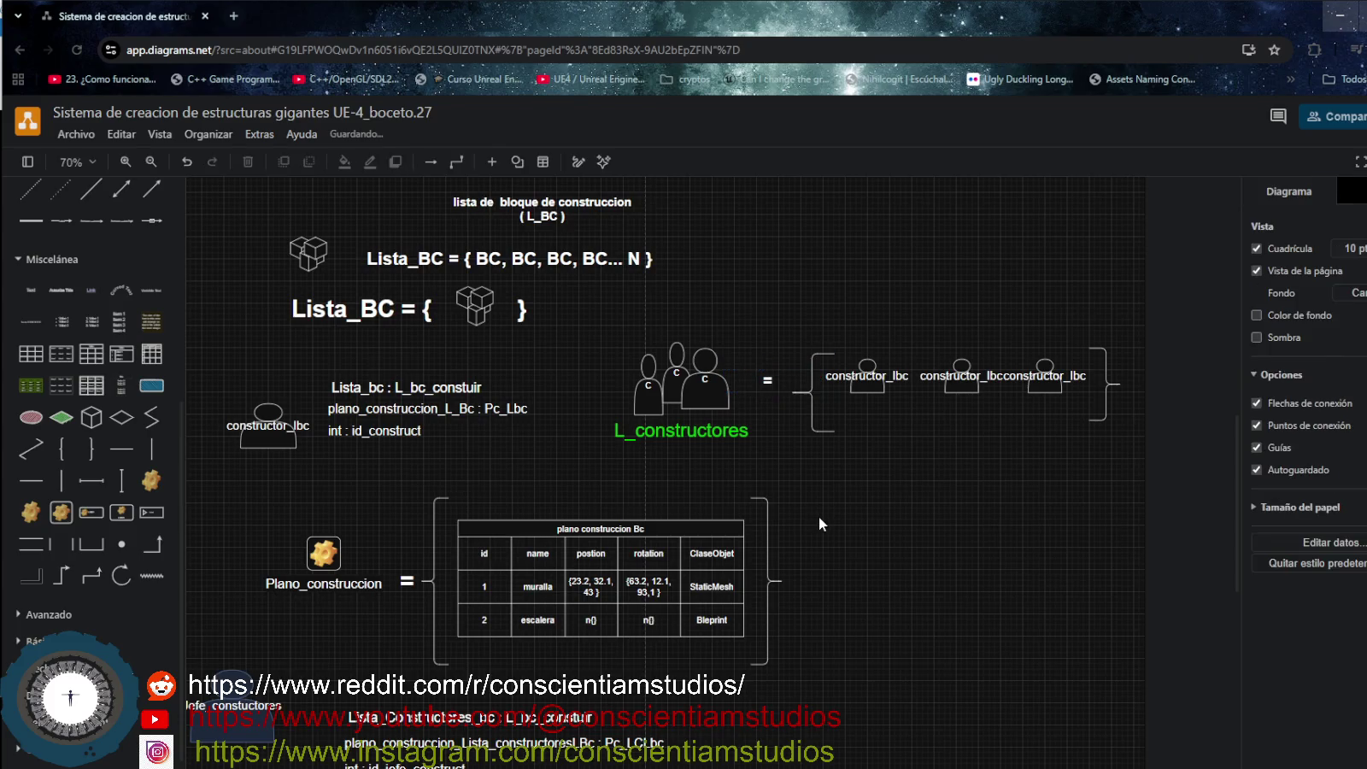
left_click(737, 384)
mouse_move(736, 384)
left_mouse_down()
mouse_move(777, 414)
mouse_move(759, 389)
left_mouse_up()
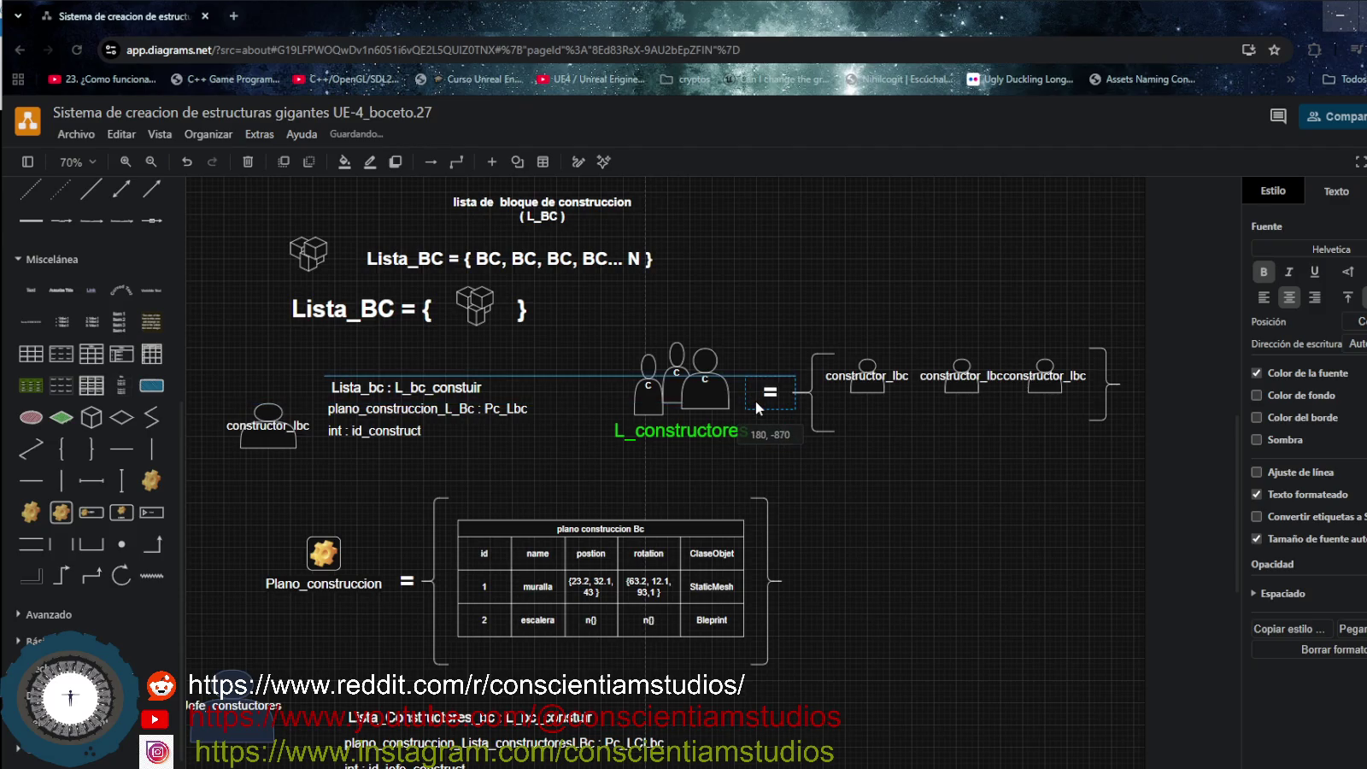
left_click_drag(751, 395, 755, 401)
left_click(971, 564)
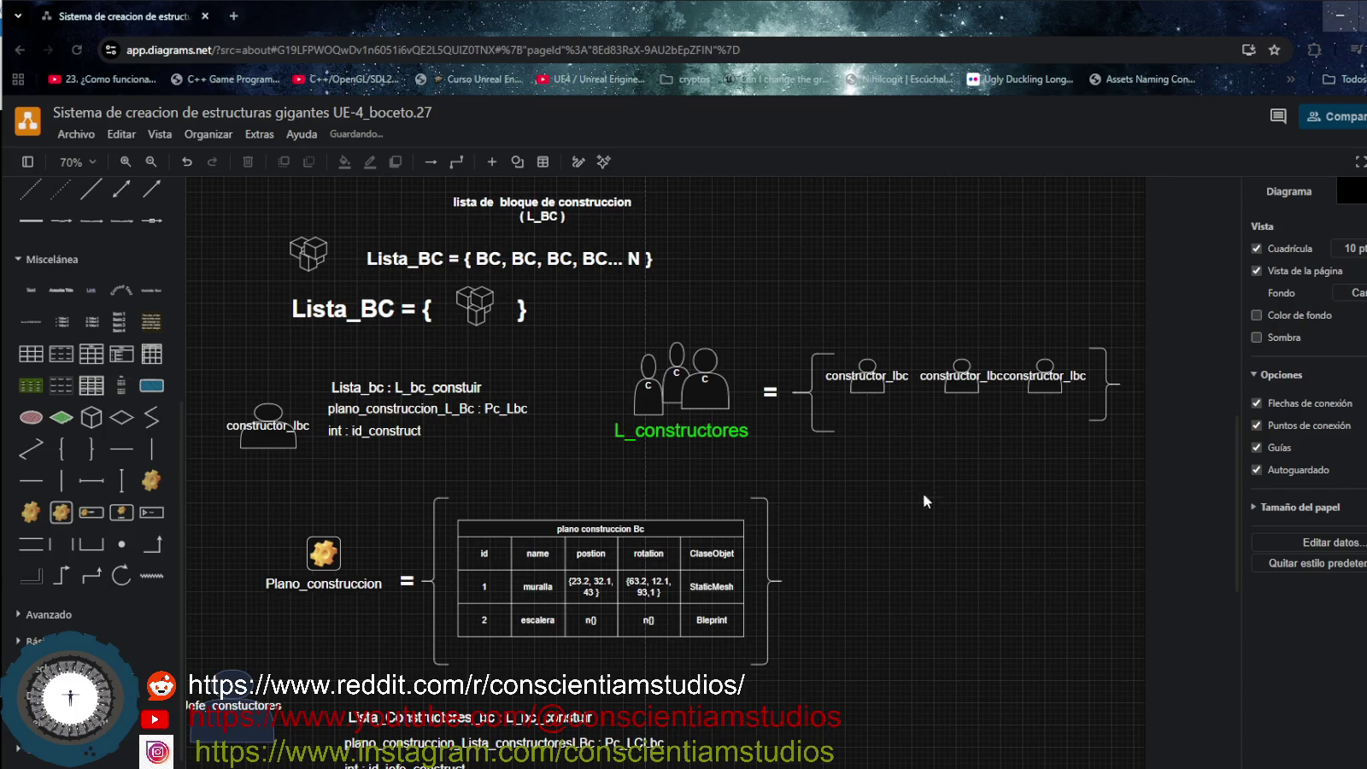
scroll(586, 573, "down", 3)
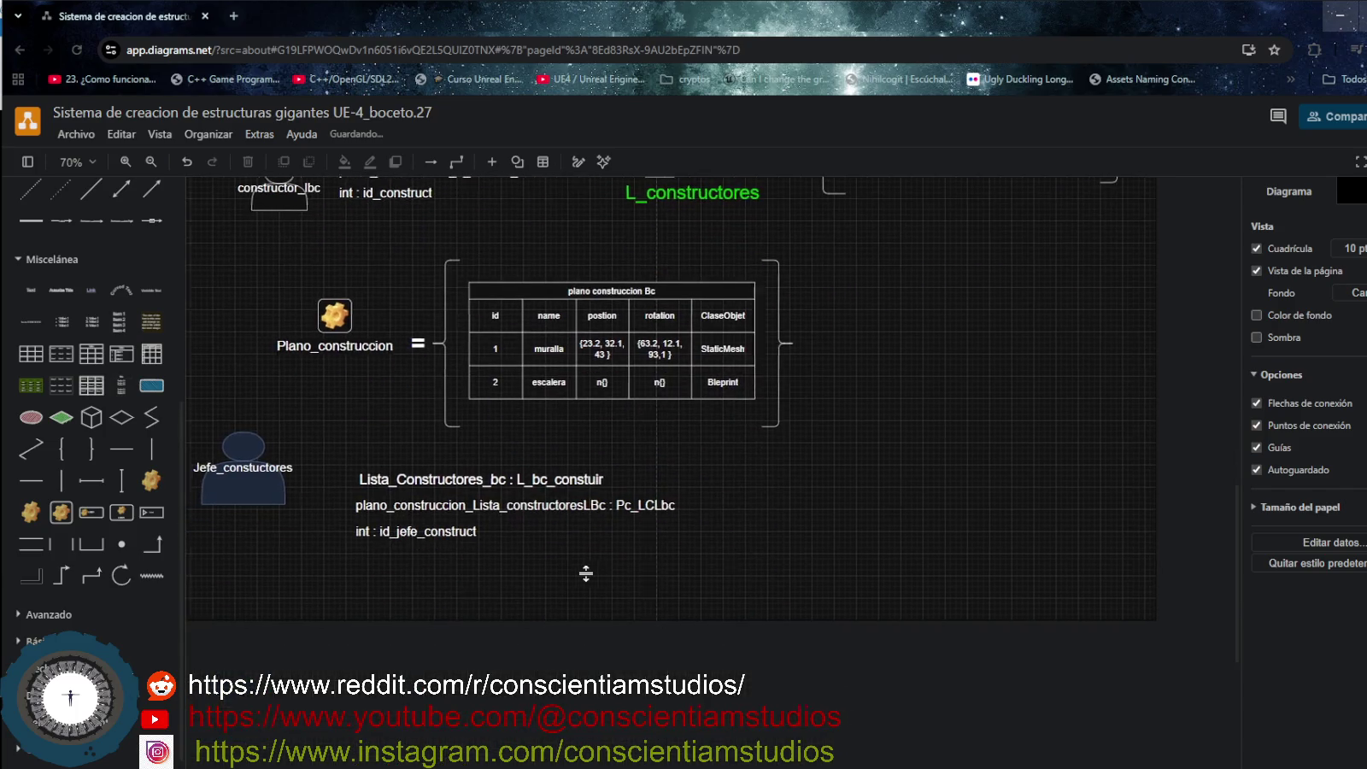
scroll(586, 573, "up", 2)
scroll(586, 573, "up", 2)
scroll(586, 573, "up", 3)
scroll(586, 571, "down", 6)
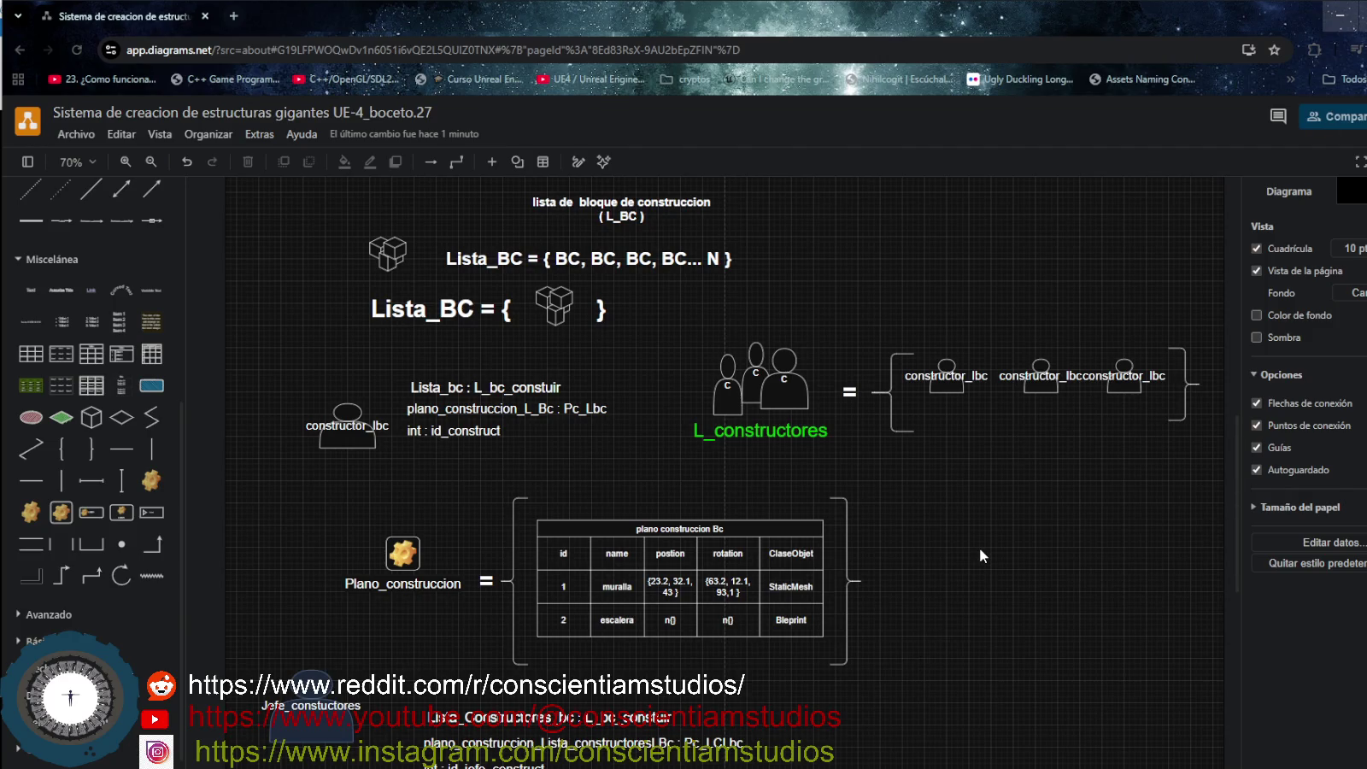
Save the diagram with Archivo > Guardar, then start a new diagram file.
left_click(76, 134)
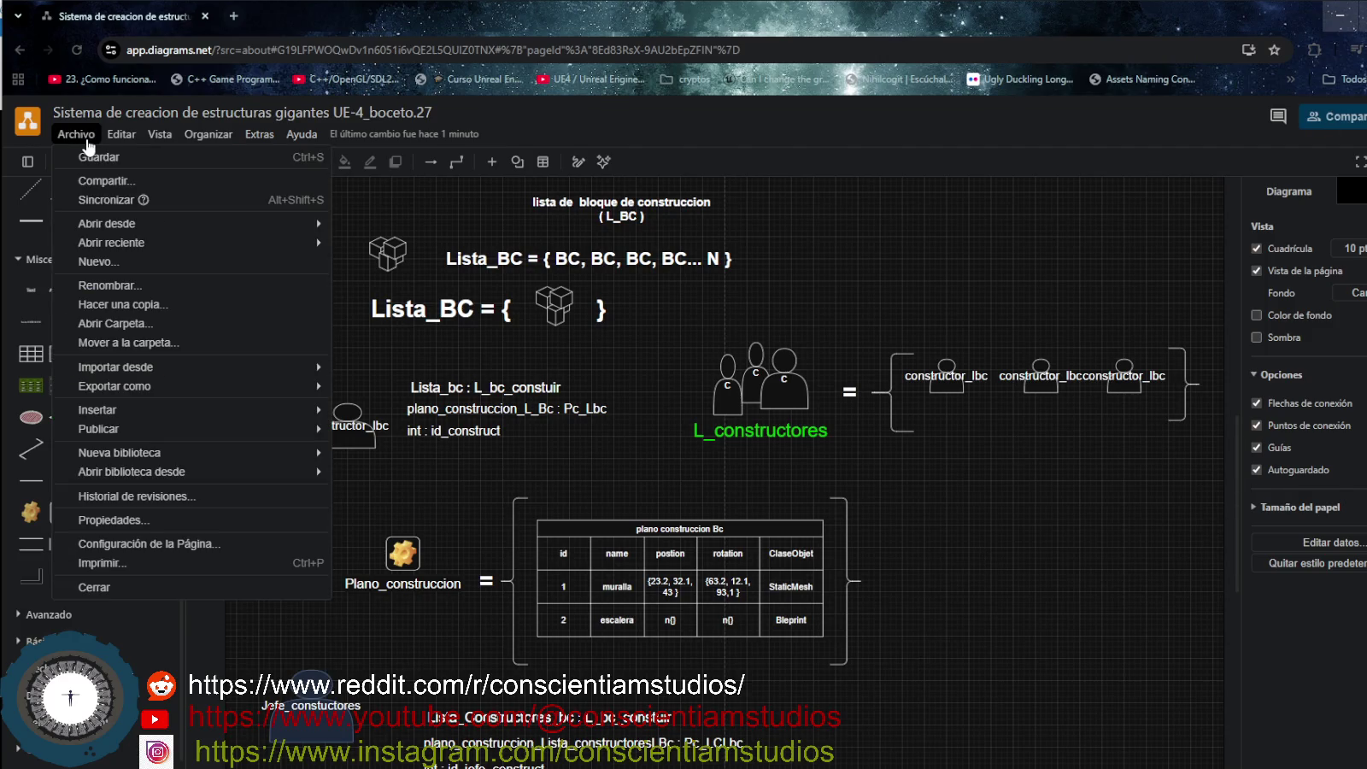
left_click(104, 158)
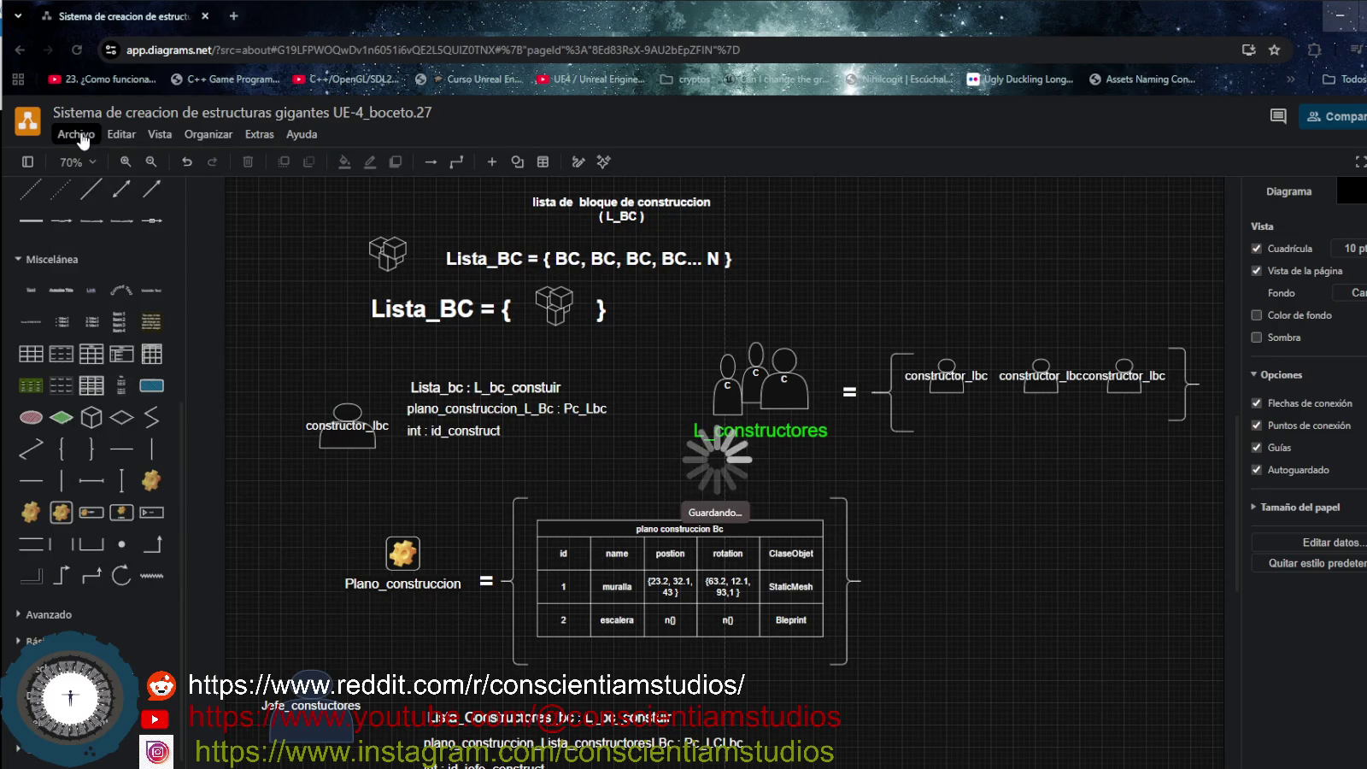
left_click(77, 135)
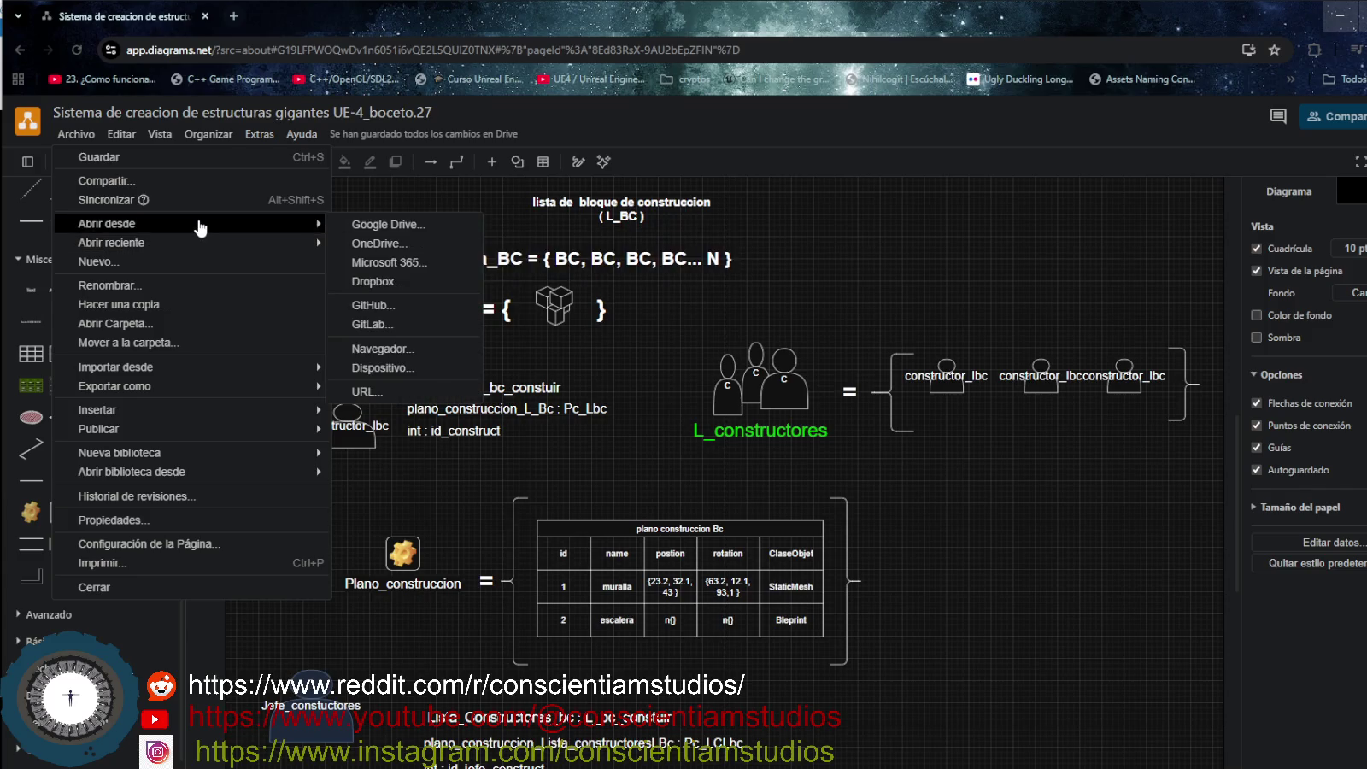
mouse_move(111, 242)
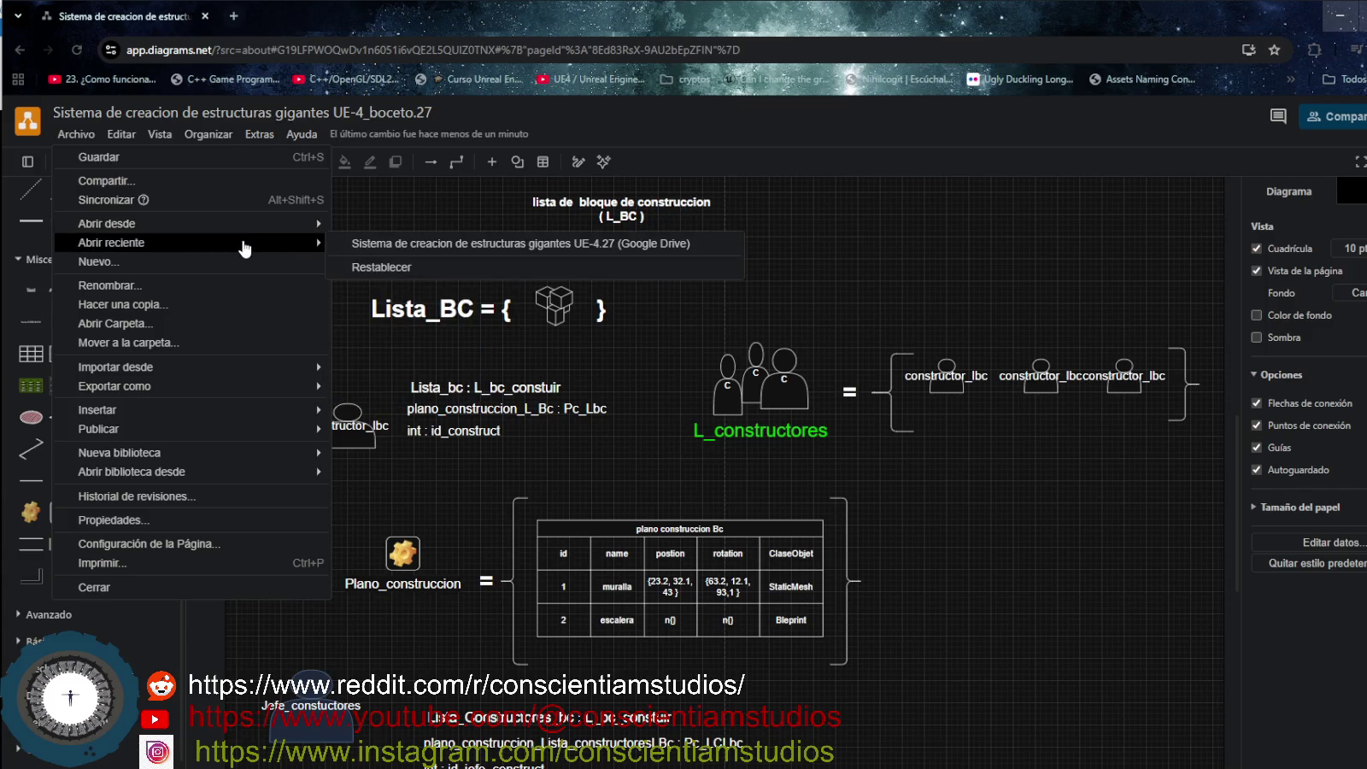
left_click(232, 265)
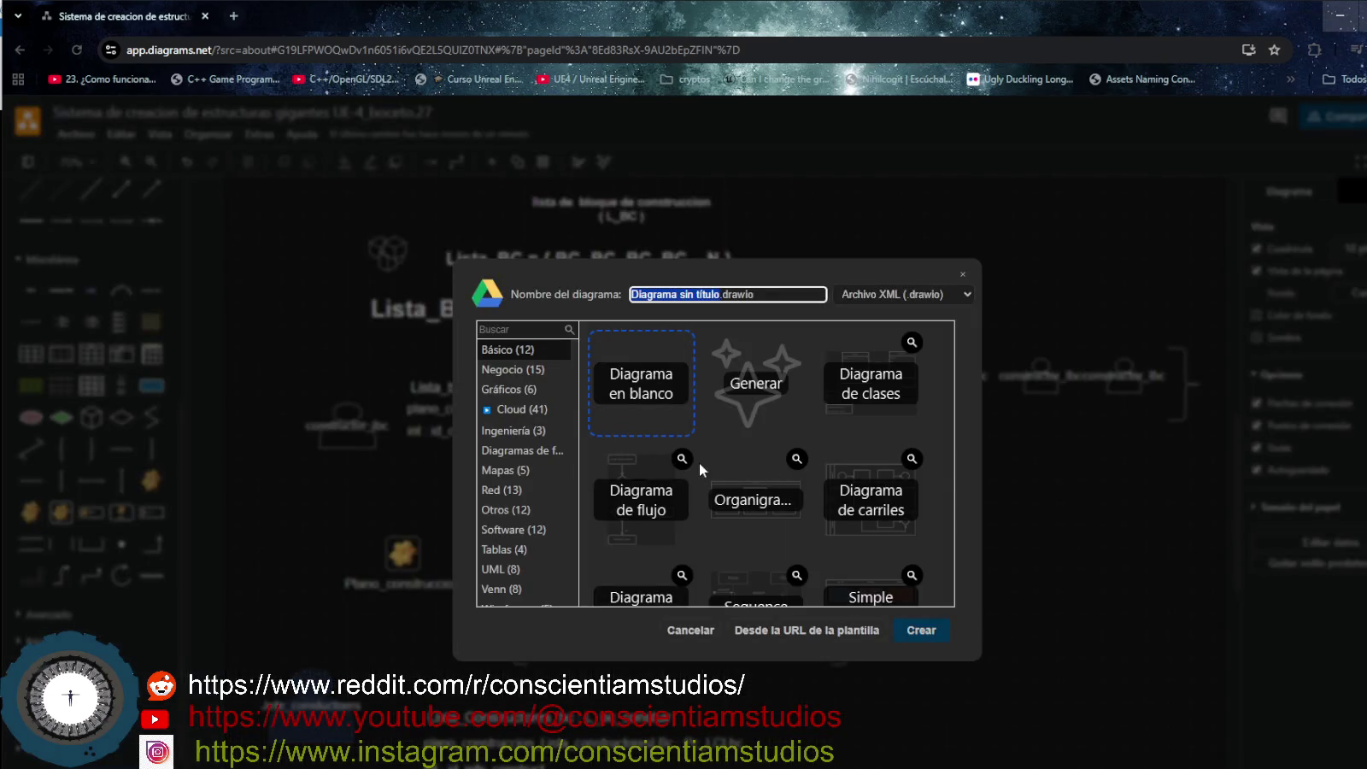
Create a new diagram from the Diagrama de flujo template.
scroll(788, 505, "down", 1)
scroll(787, 504, "down", 2)
scroll(787, 504, "up", 3)
left_click(879, 397)
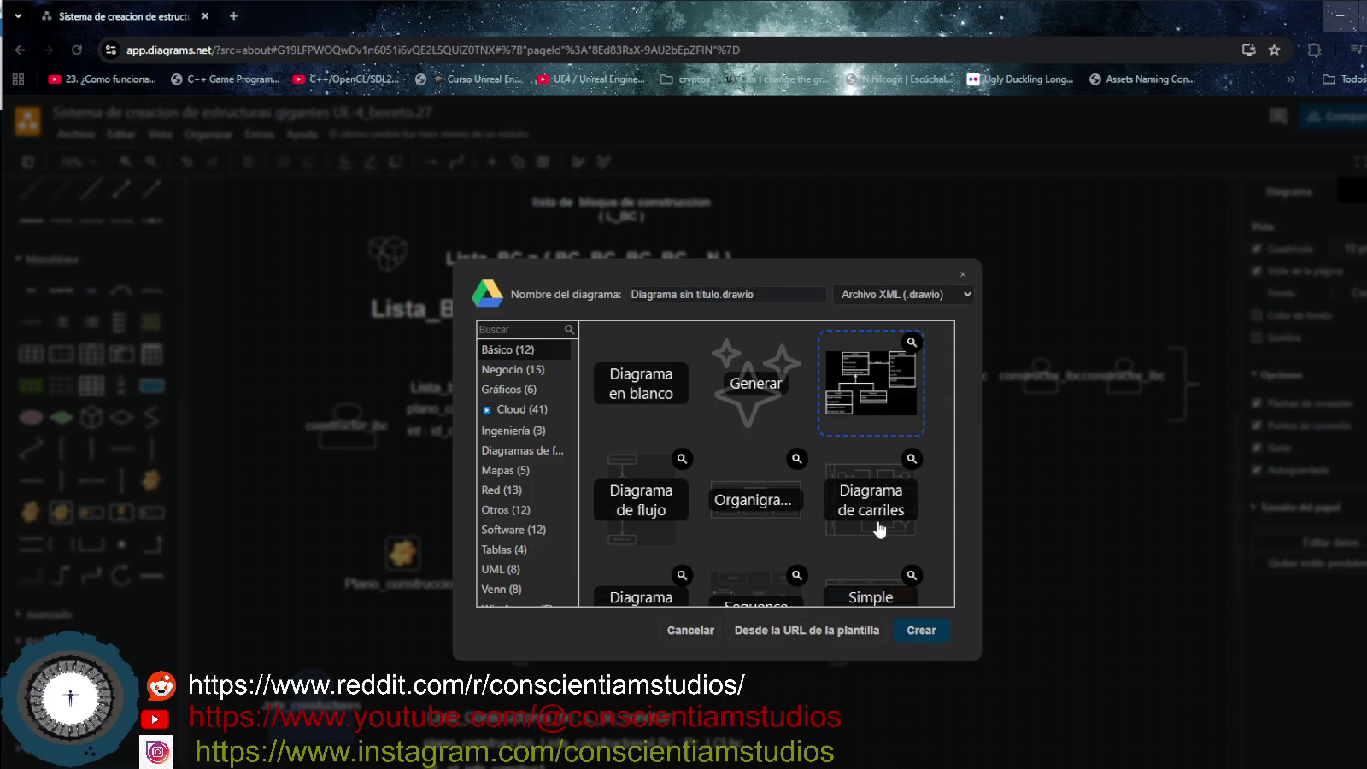
left_click(645, 511)
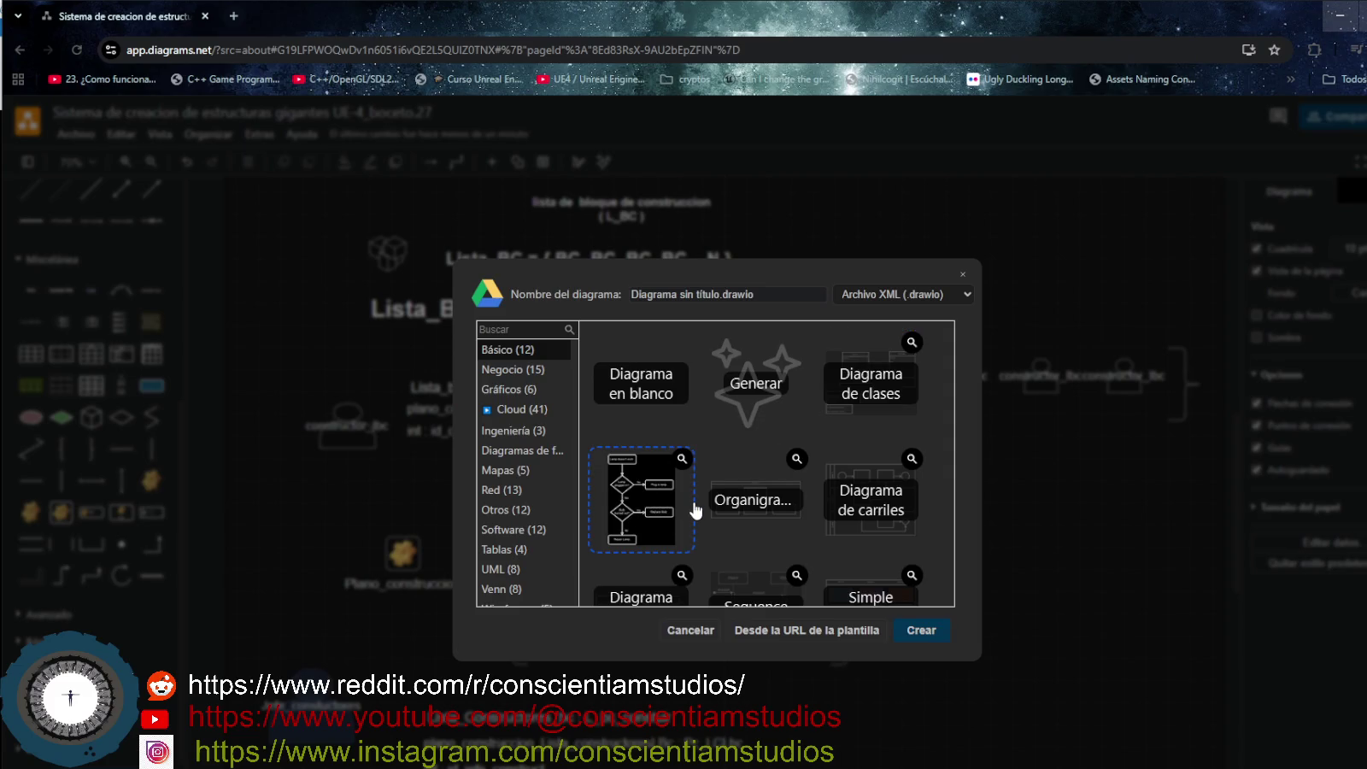
scroll(694, 511, "down", 2)
left_click(933, 631)
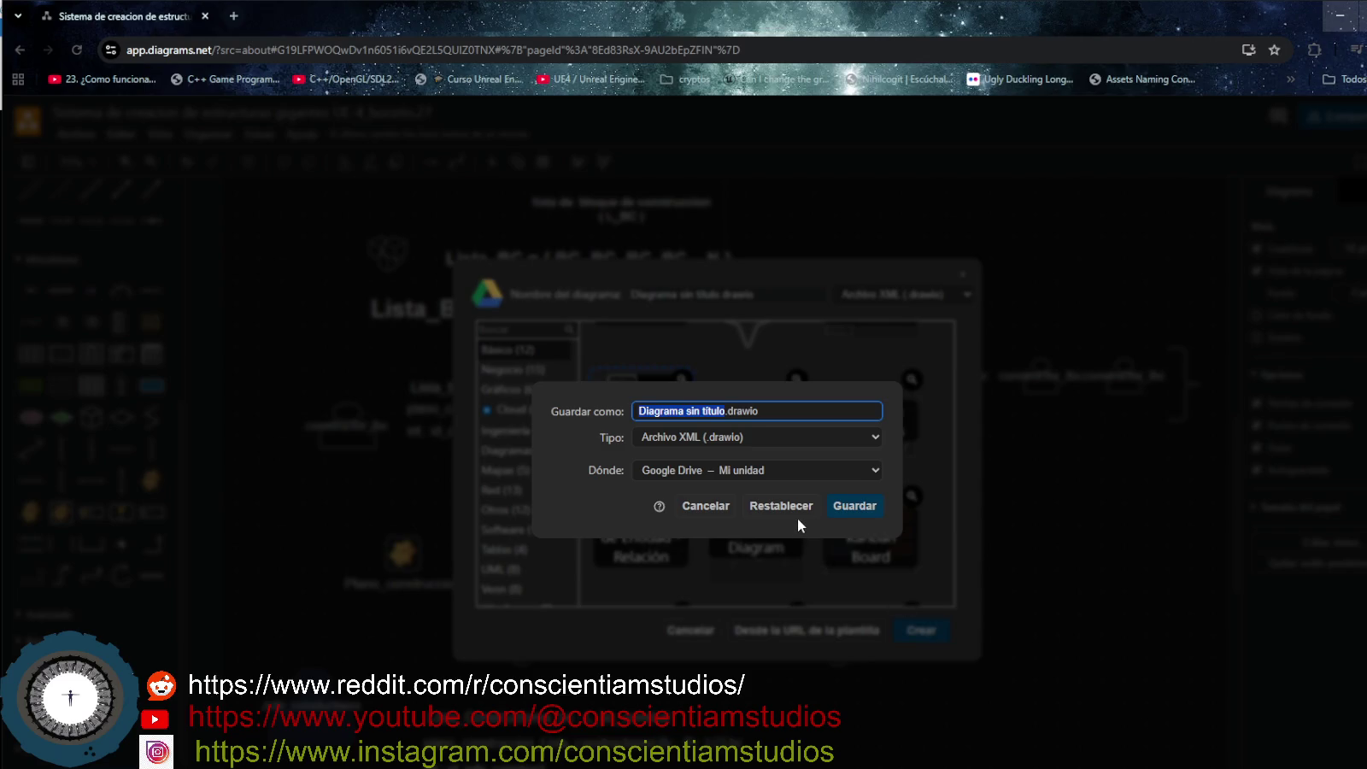
Name the file DF_sistema_creacion_de_Estructuras_gigantes.drawio and save it to Google Drive.
key("BackSpace")
type("Df")
key("BackSpace")
type("F_sistema_")
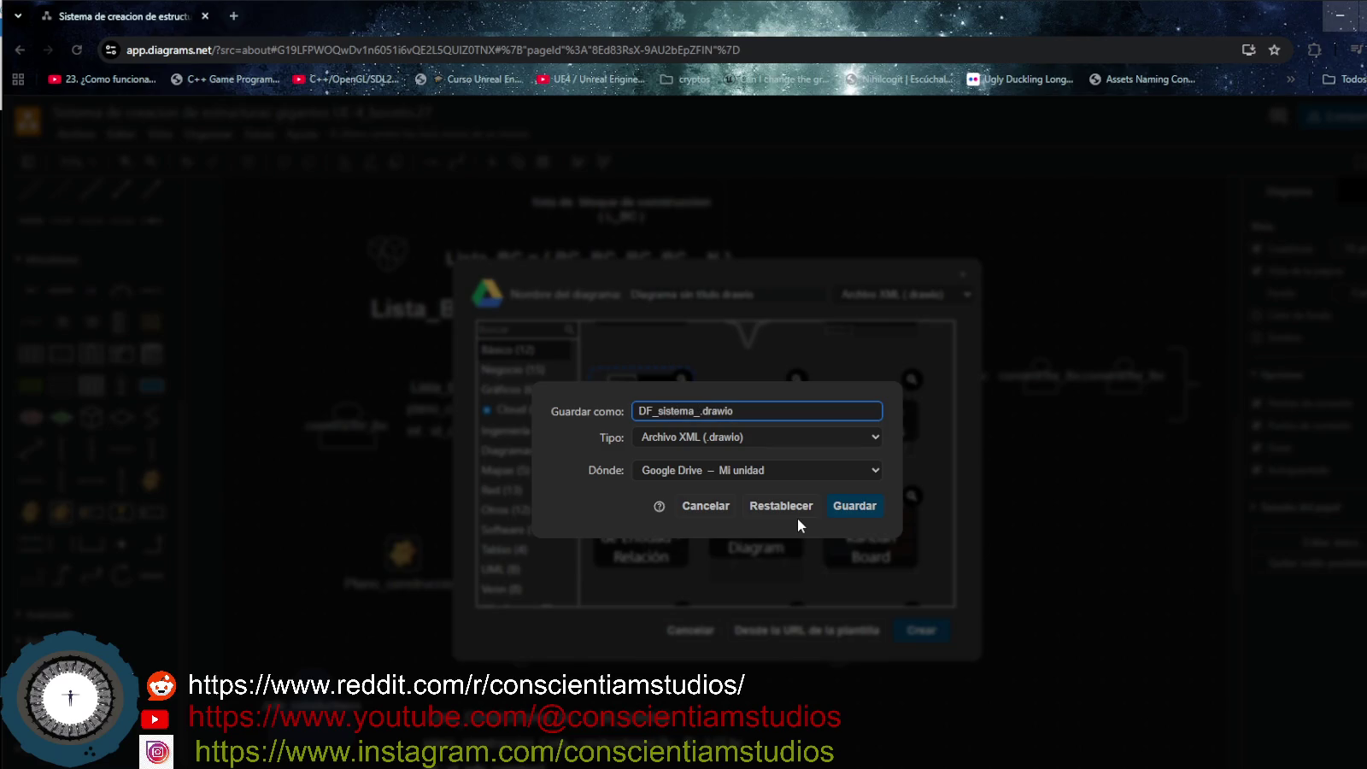
type("creacion_de_Estructuras_gigantes")
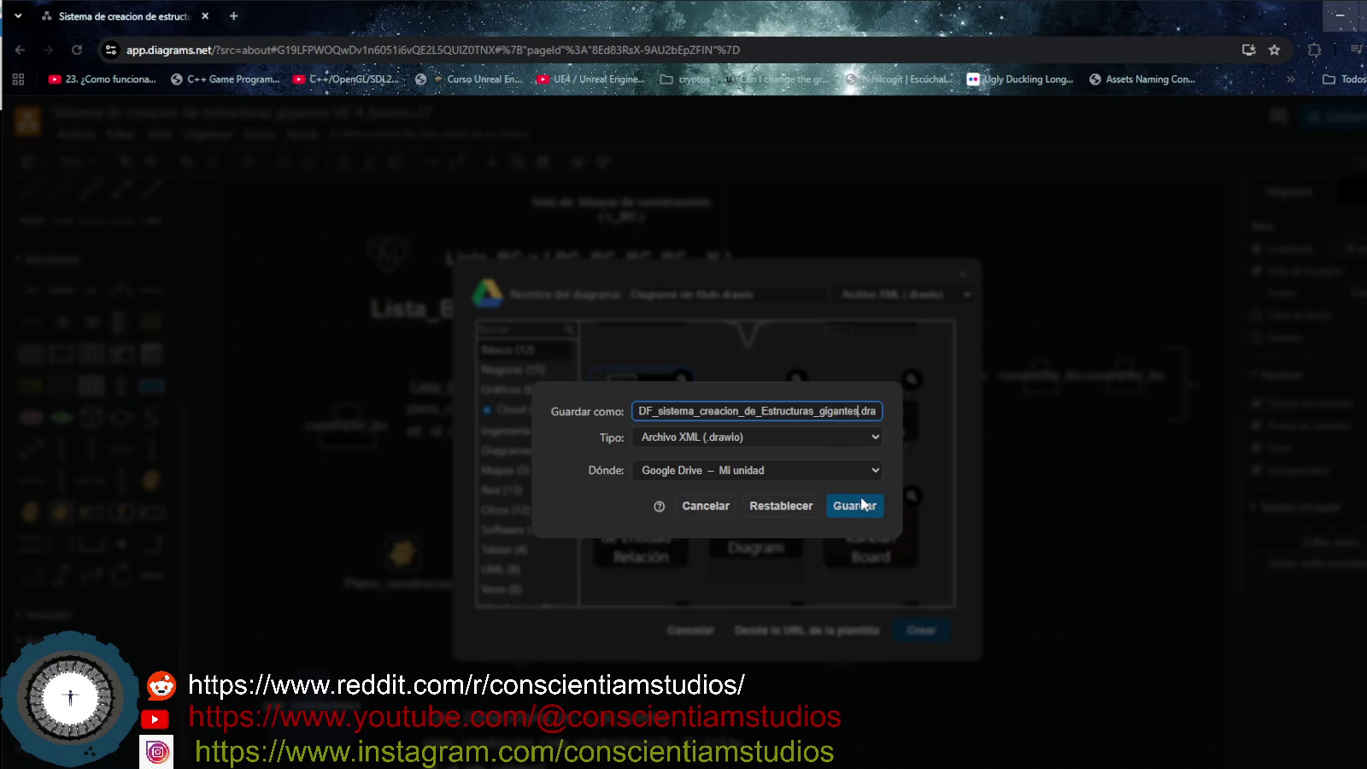
left_click(865, 510)
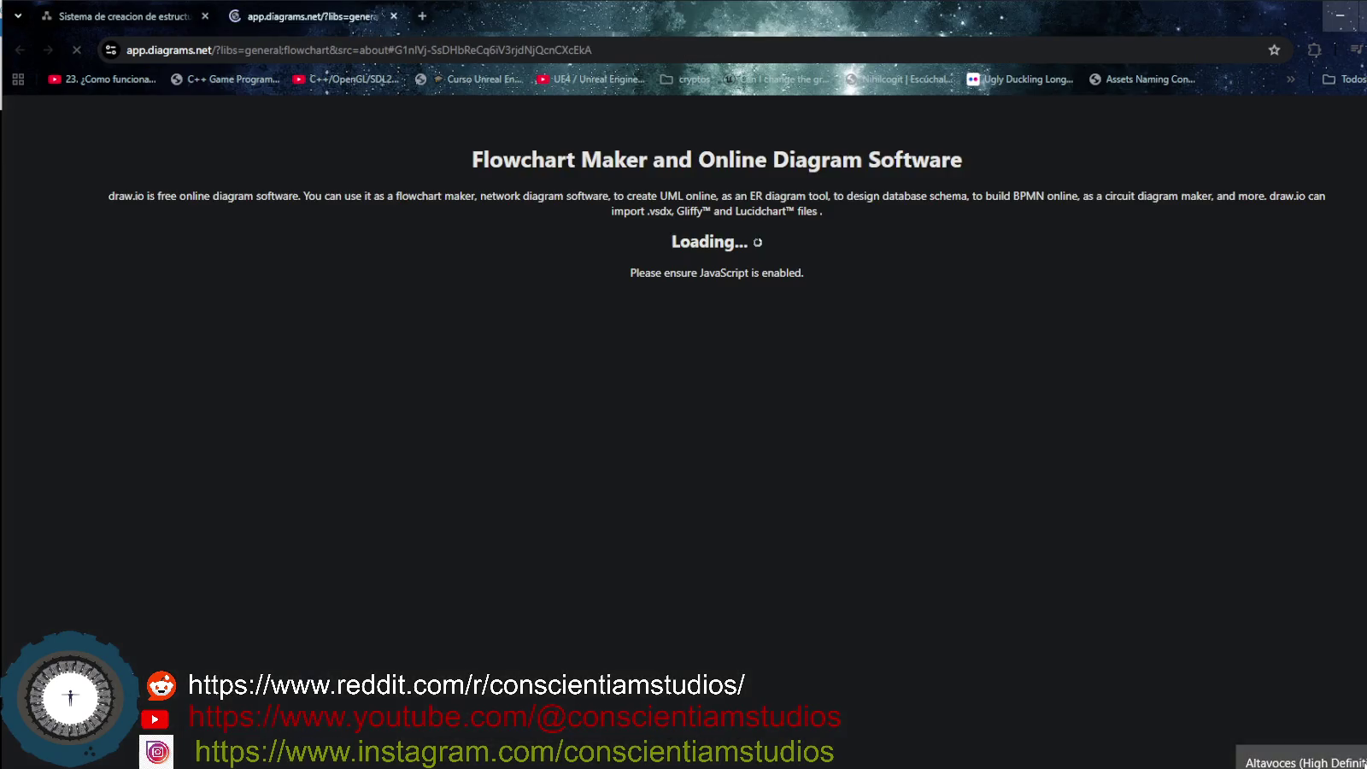
Go fullscreen with F11 and look over the starter lamp-troubleshooting flowchart.
left_click(1334, 675)
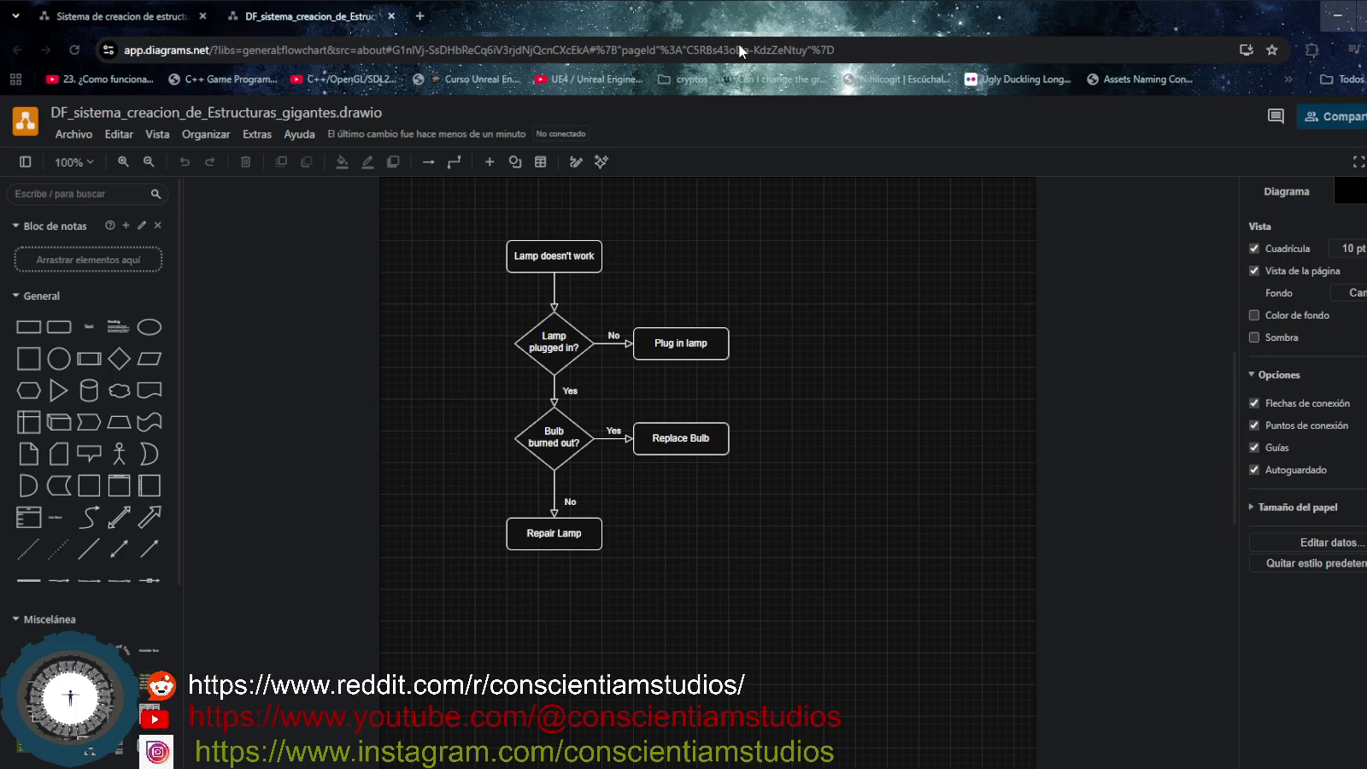
key("F11")
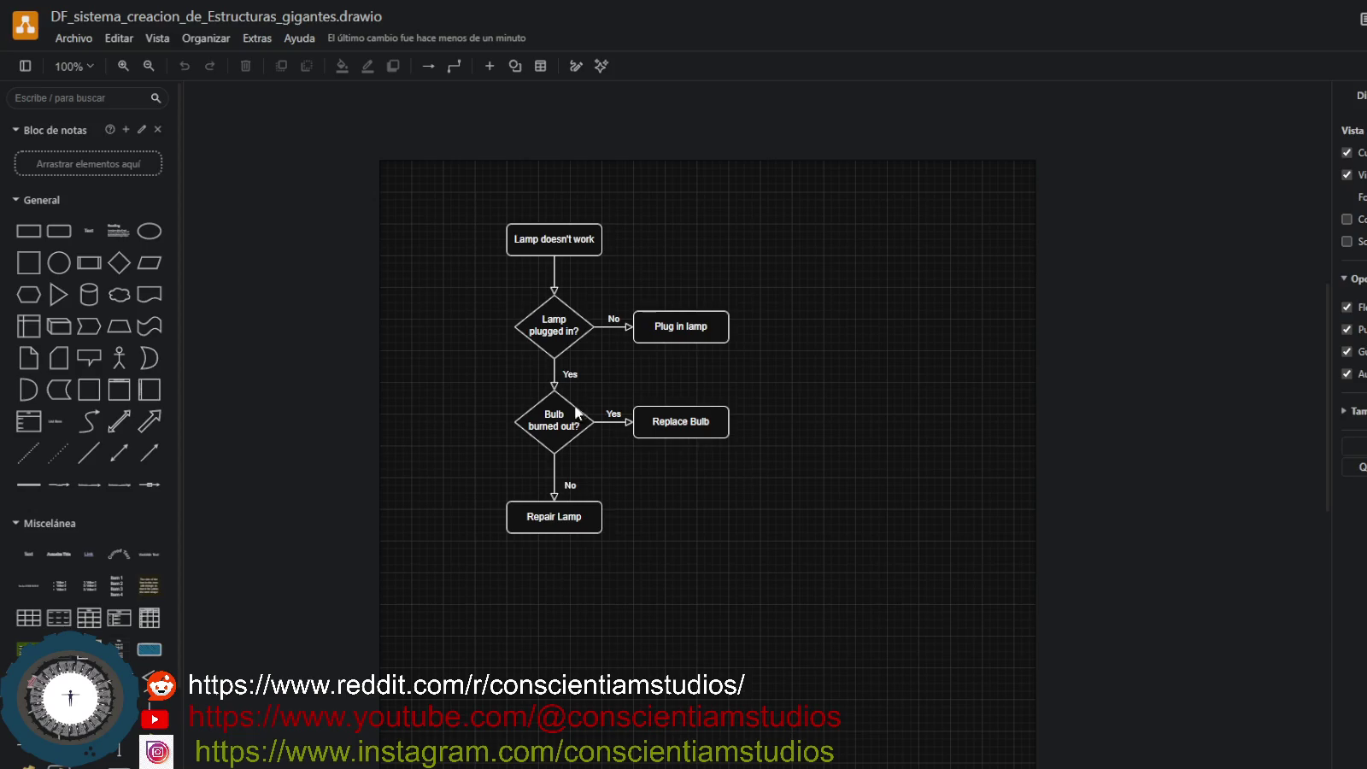
scroll(484, 340, "down", 3)
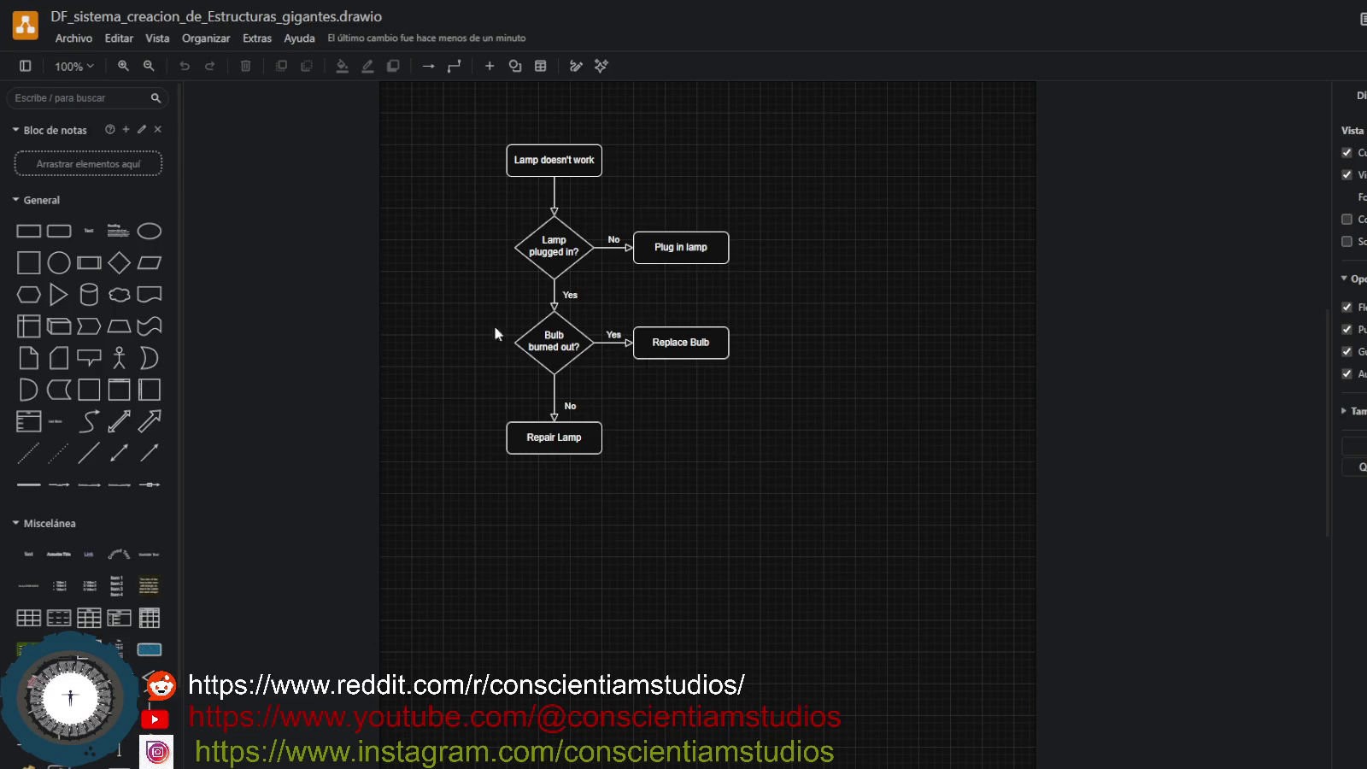
left_click(551, 162)
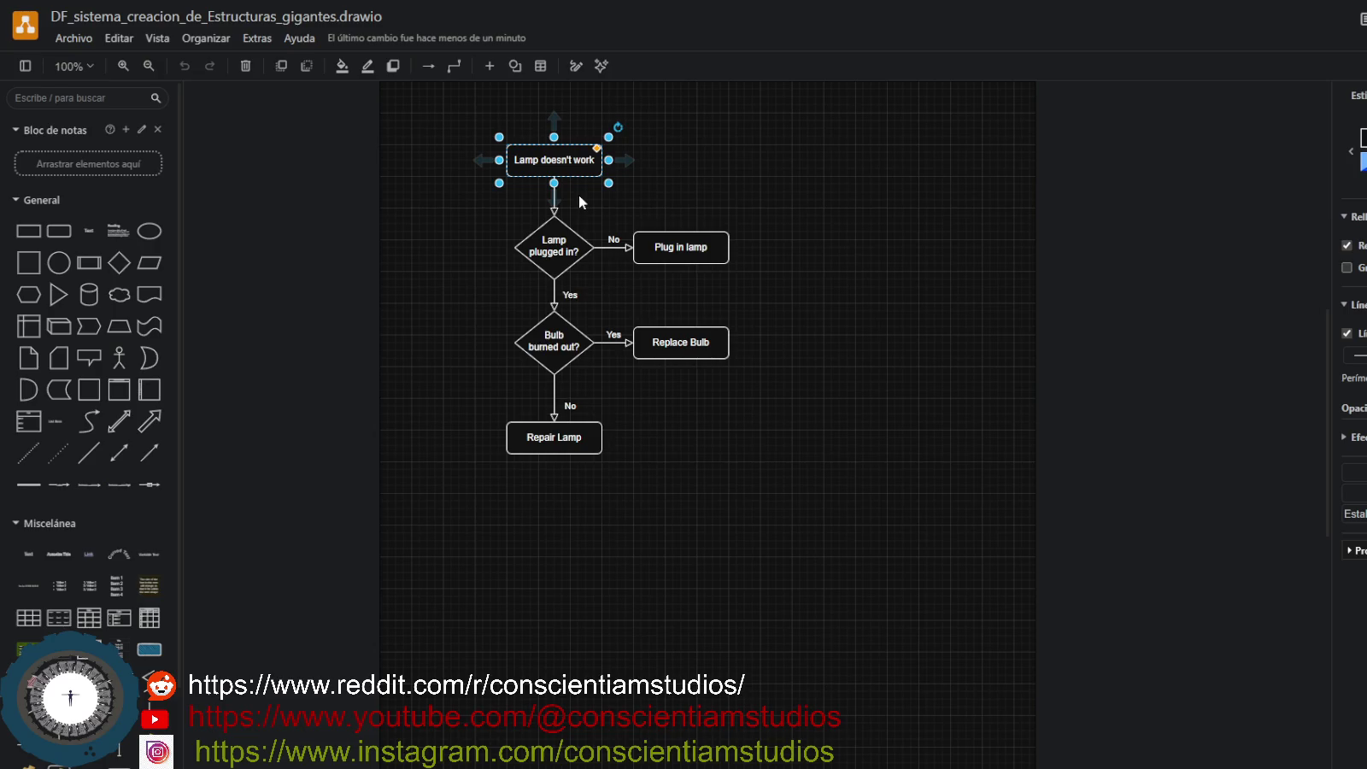
left_click(1195, 725)
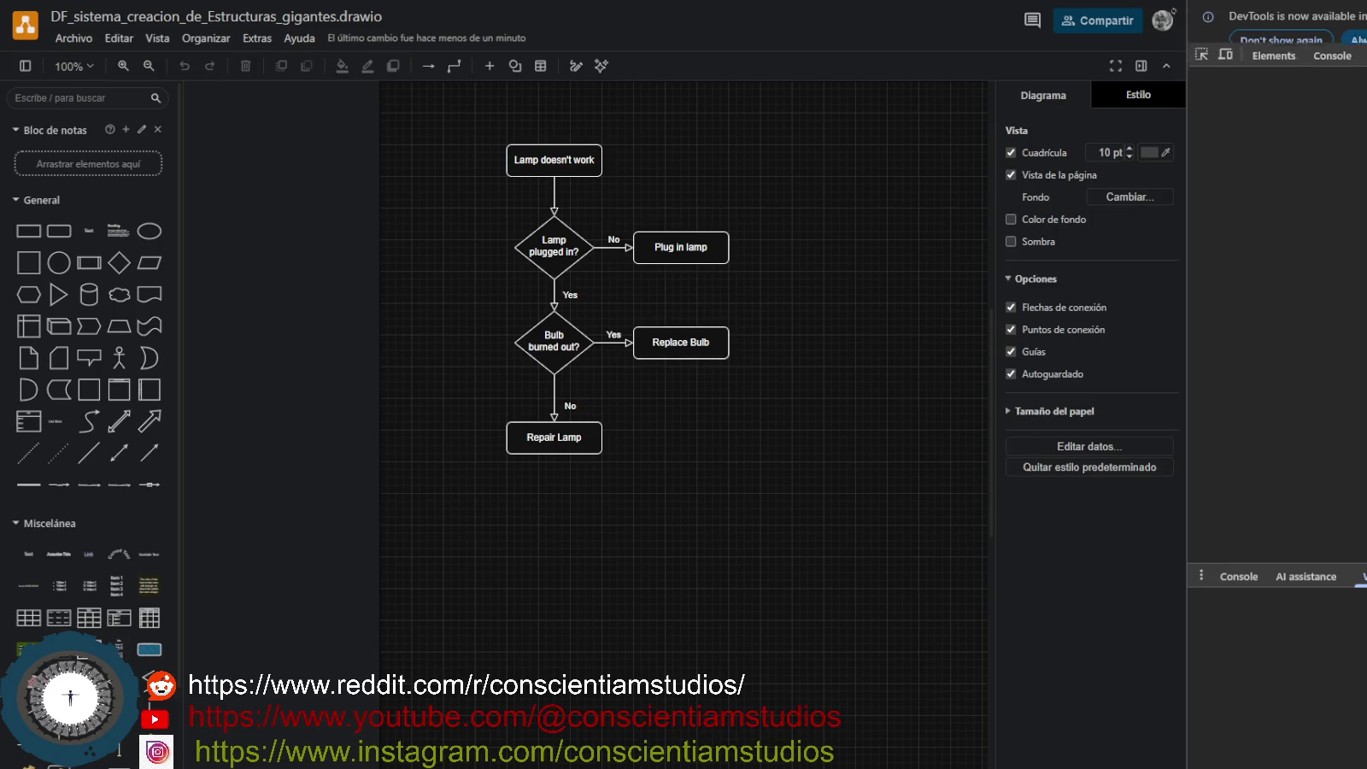
key("F12")
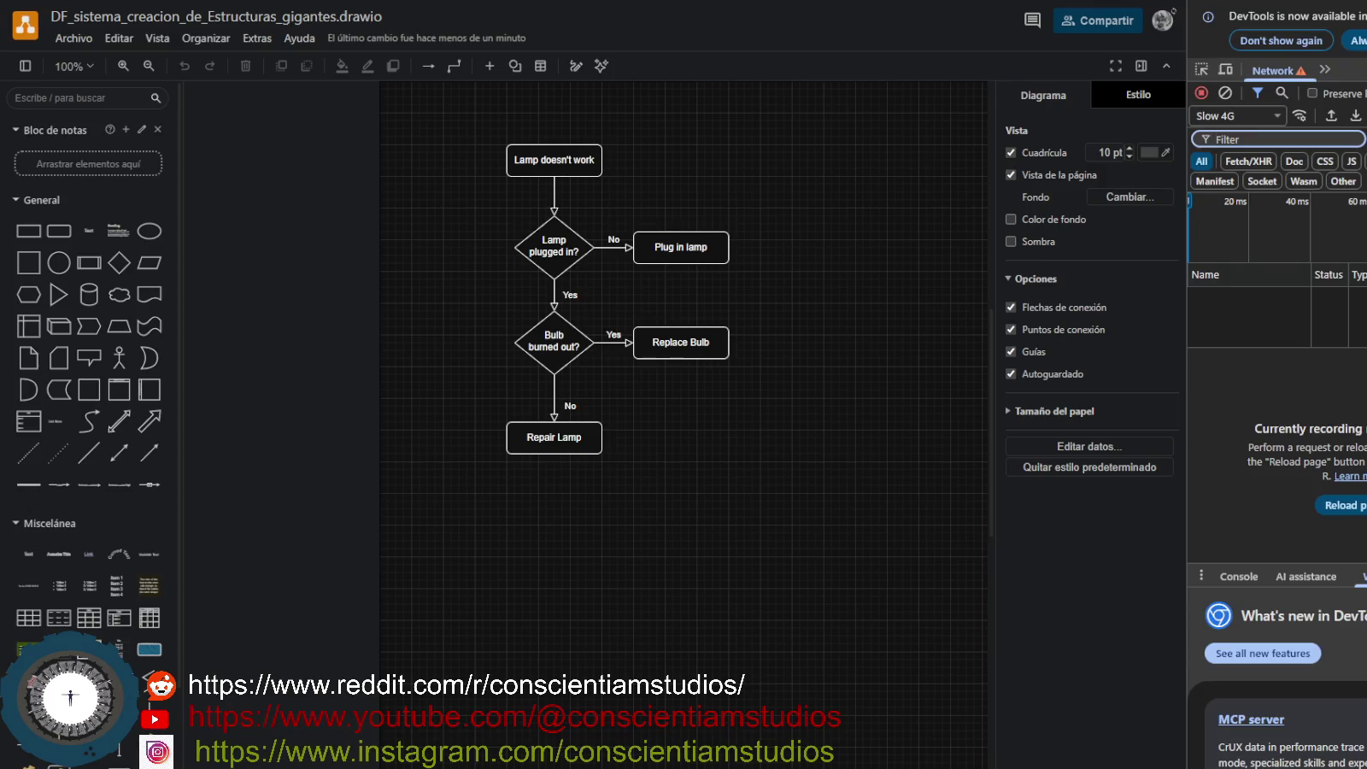
key("F12")
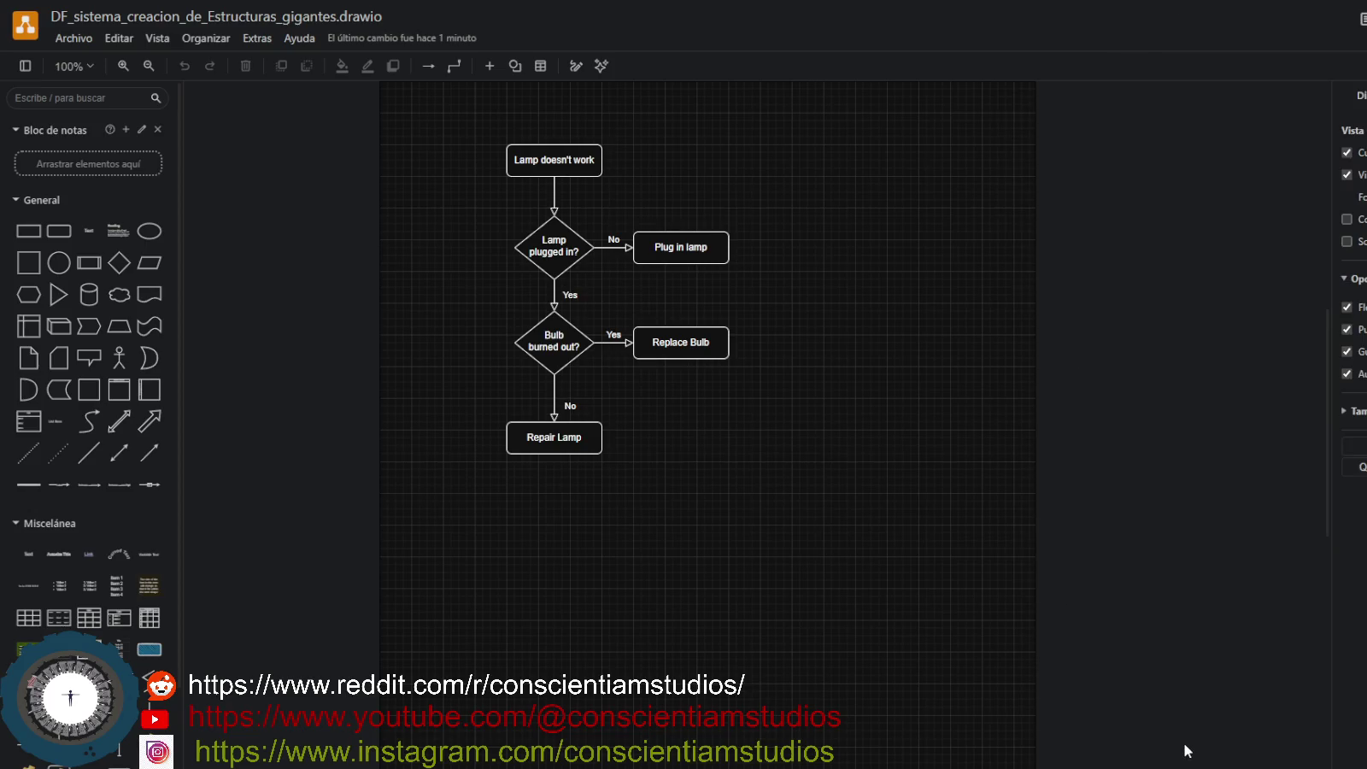
key("super")
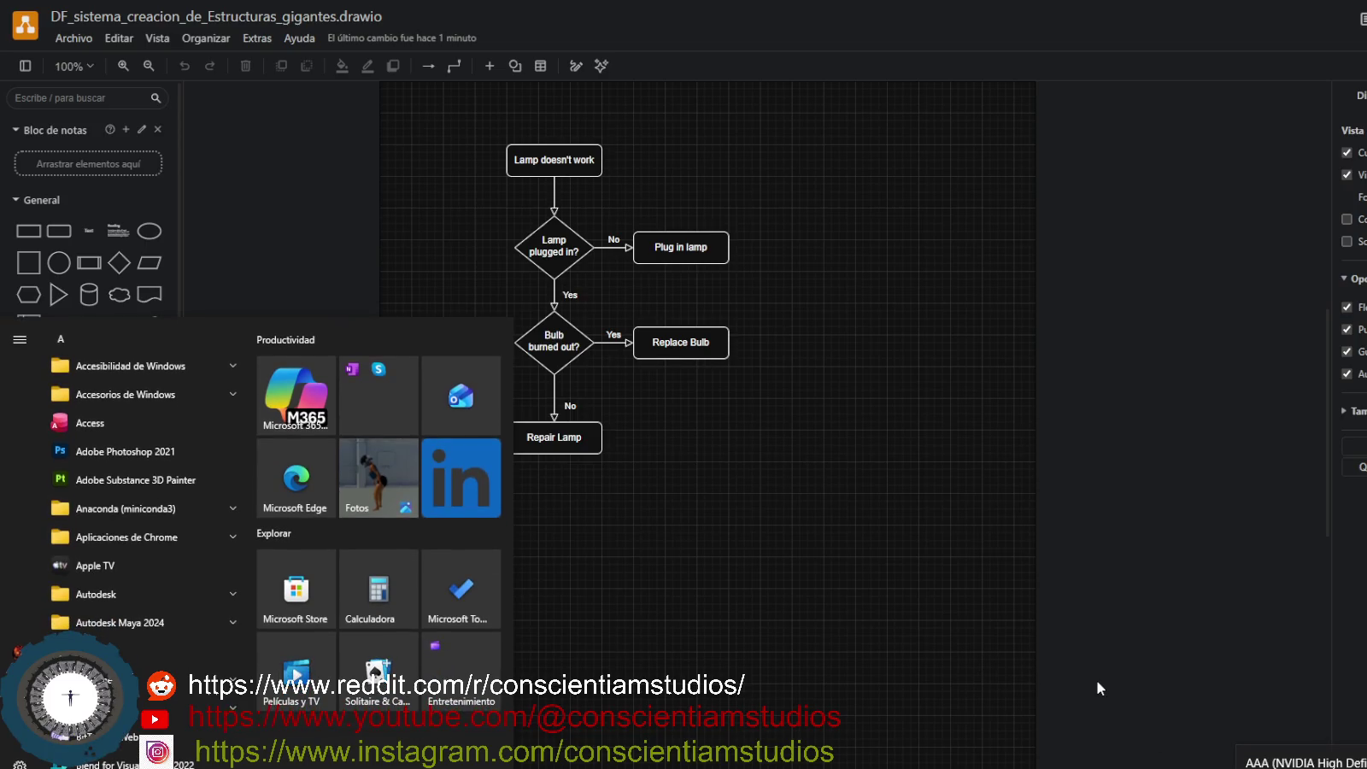
key("super")
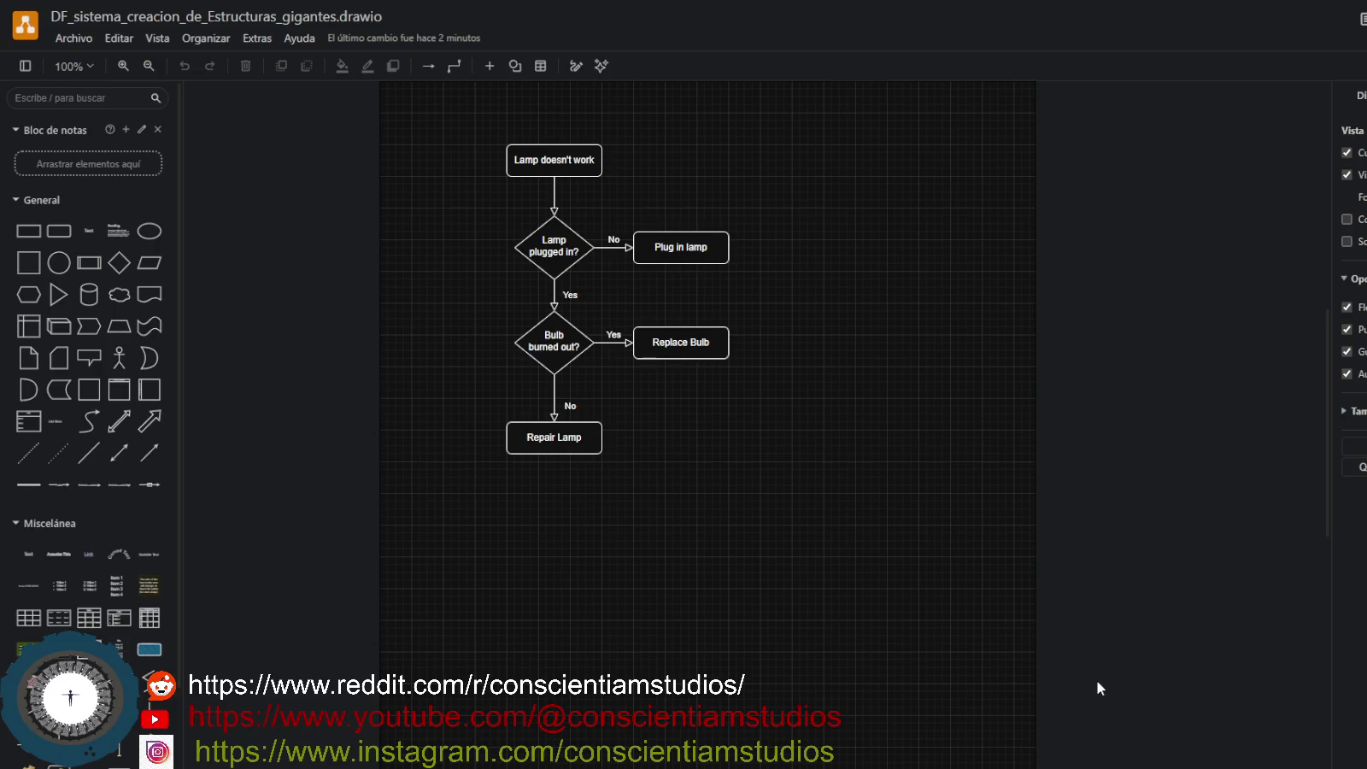
left_click(546, 161)
Enlarge the 'Lamp doesn't work' start box to 130x60 and relabel it 'jugador se acerca a BC'.
left_click_drag(506, 145, 498, 129)
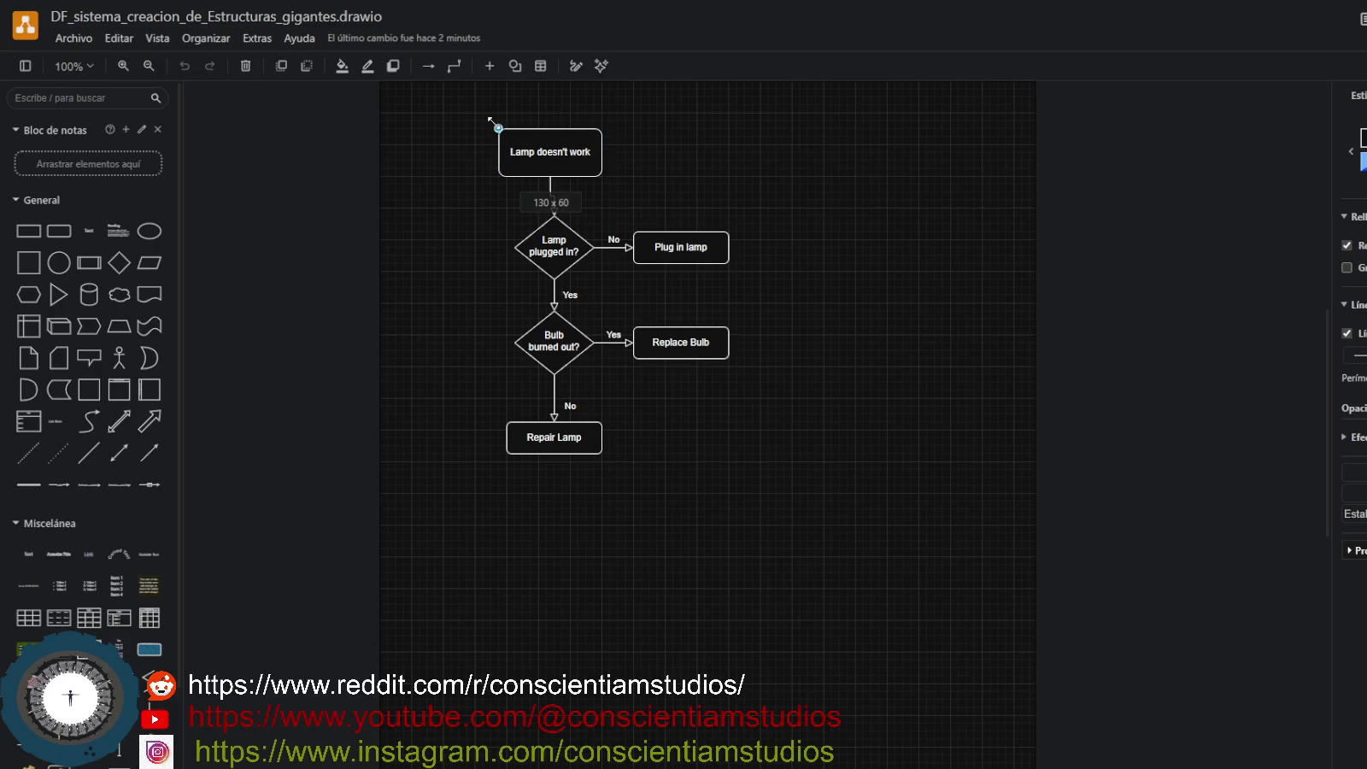
double_click(550, 158)
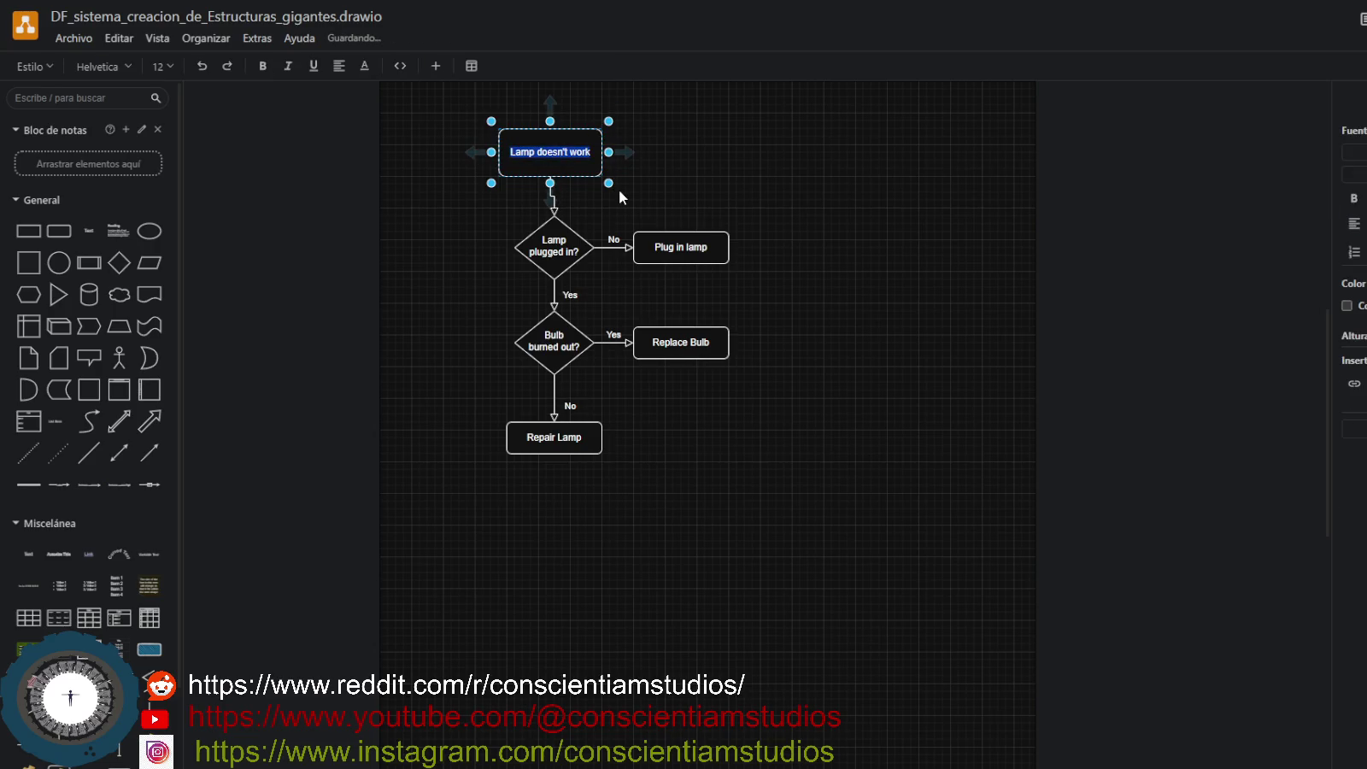
key("BackSpace")
type("jugador")
type(" d")
key("BackSpace")
type("se ad")
key("BackSpace")
type("cerca a BC")
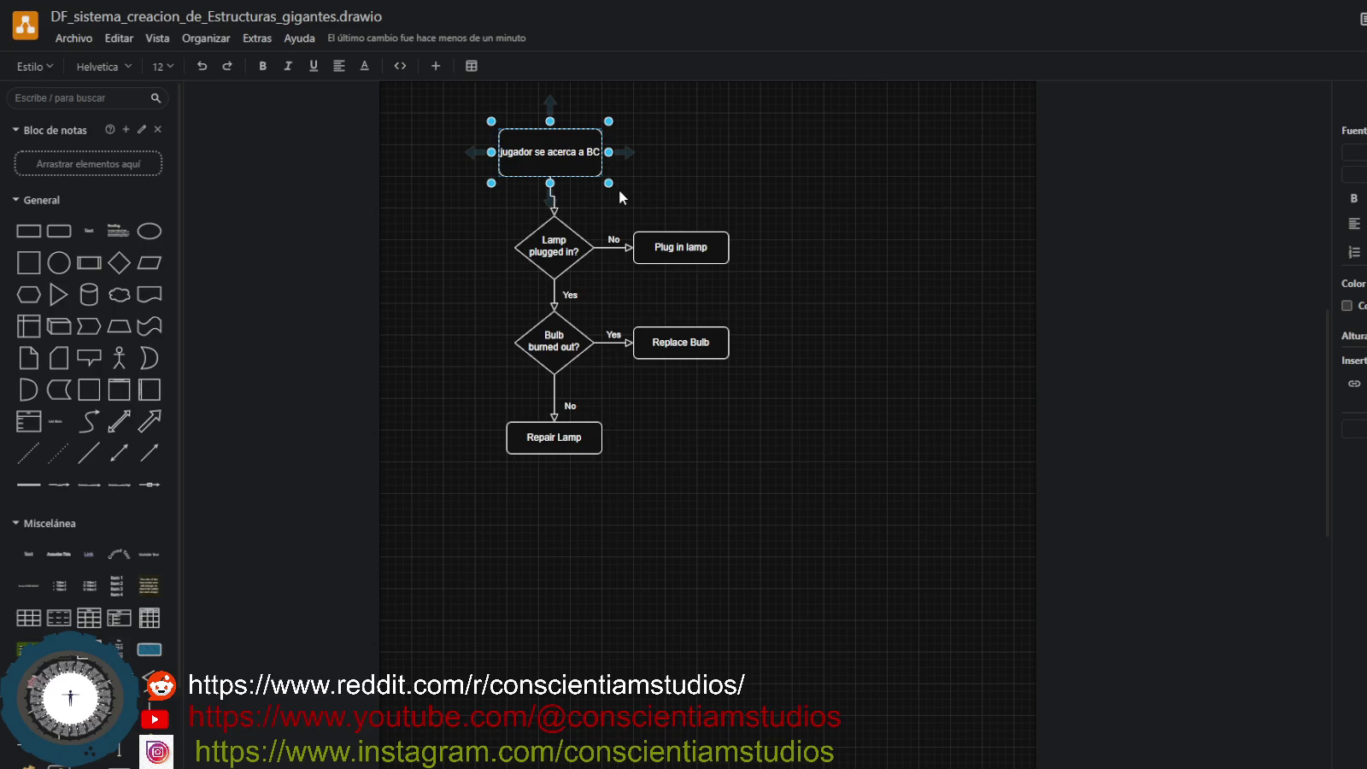
key("ctrl+s")
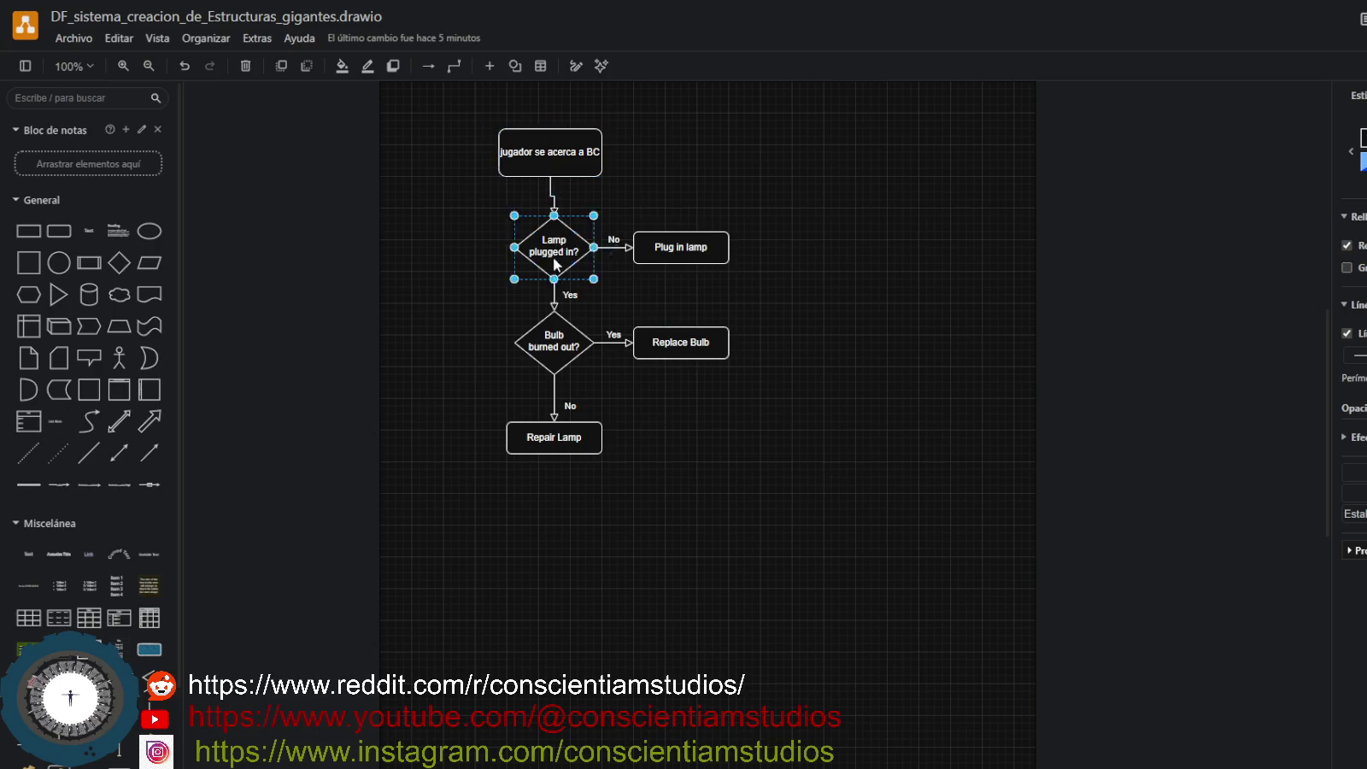
Move Plug in lamp and Replace Bulb right, and Bulb burned out? and Repair Lamp lower.
left_click_drag(560, 257, 552, 278)
left_click_drag(681, 252, 728, 276)
left_click_drag(684, 338, 771, 362)
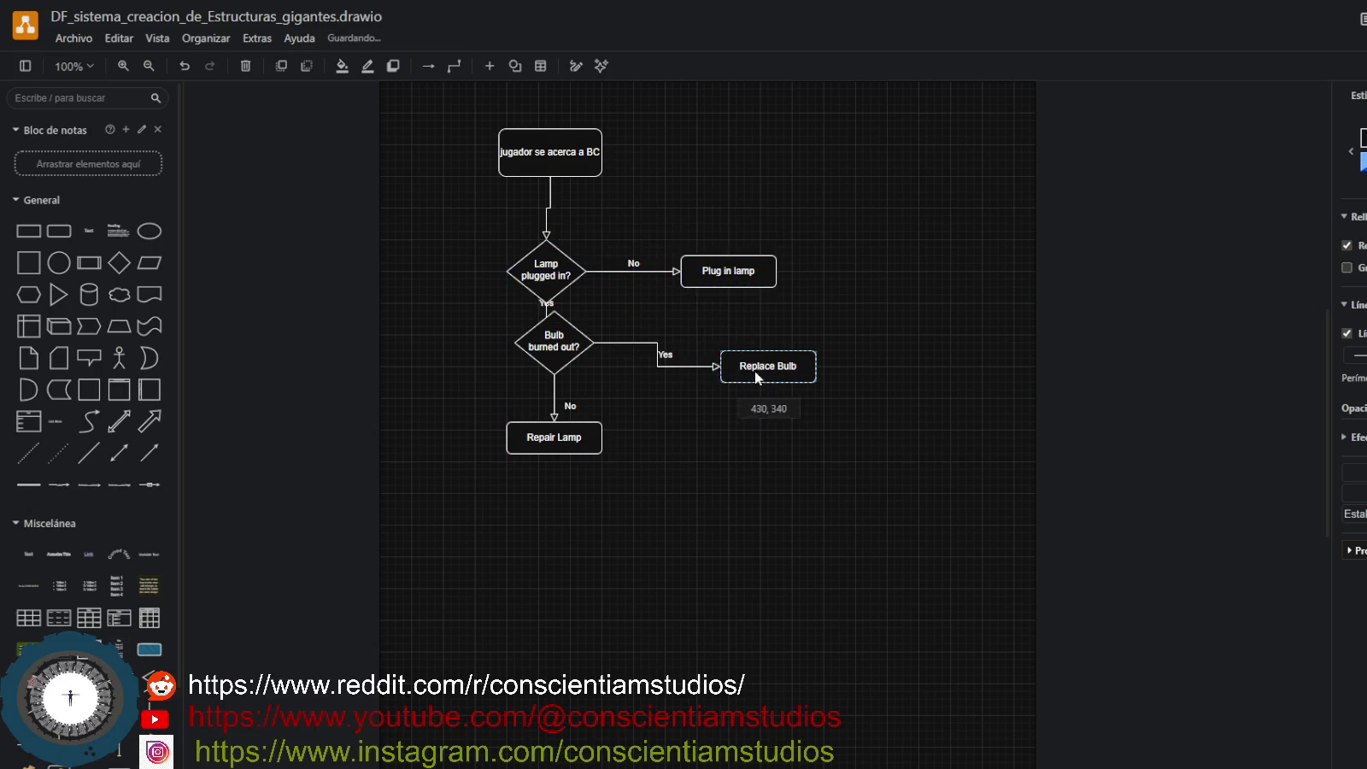
left_click_drag(551, 346, 559, 386)
left_click_drag(554, 436, 554, 528)
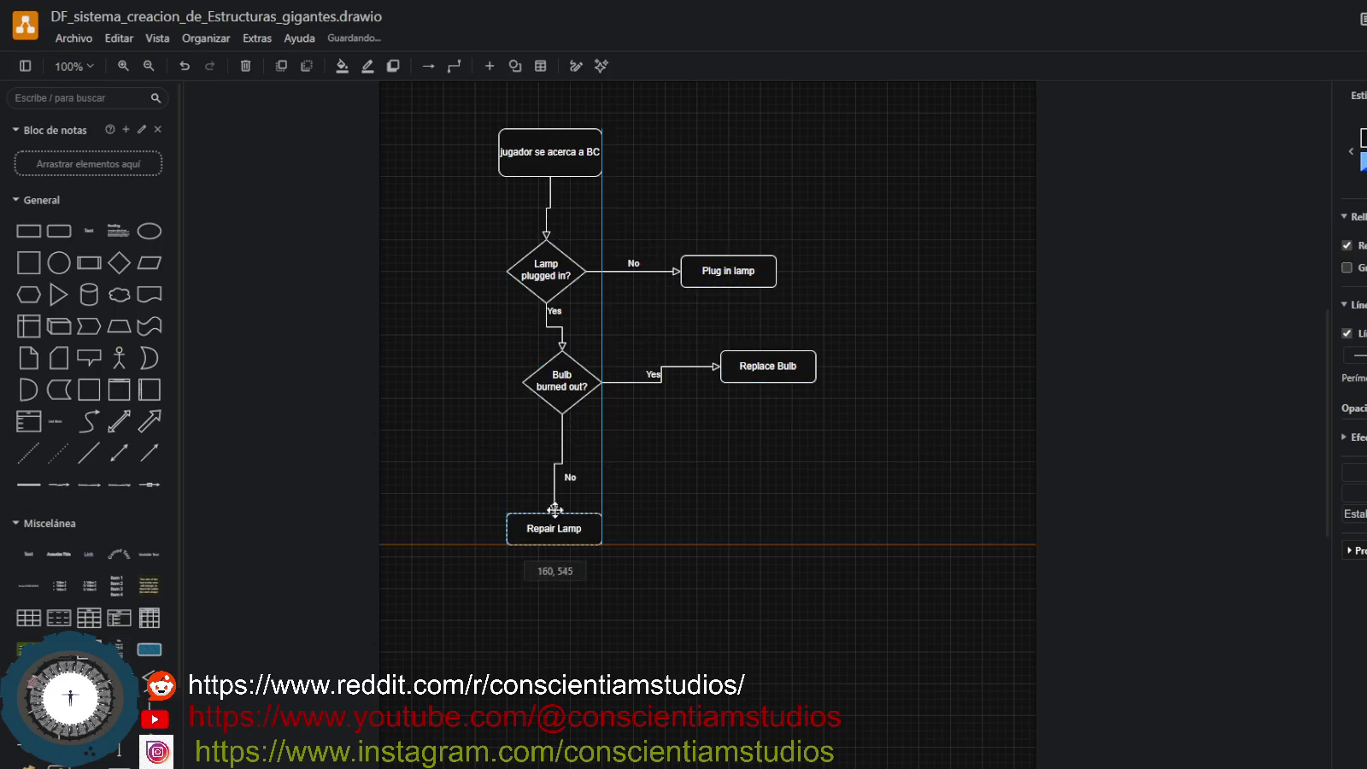
left_click_drag(576, 392, 561, 409)
left_click_drag(740, 371, 780, 403)
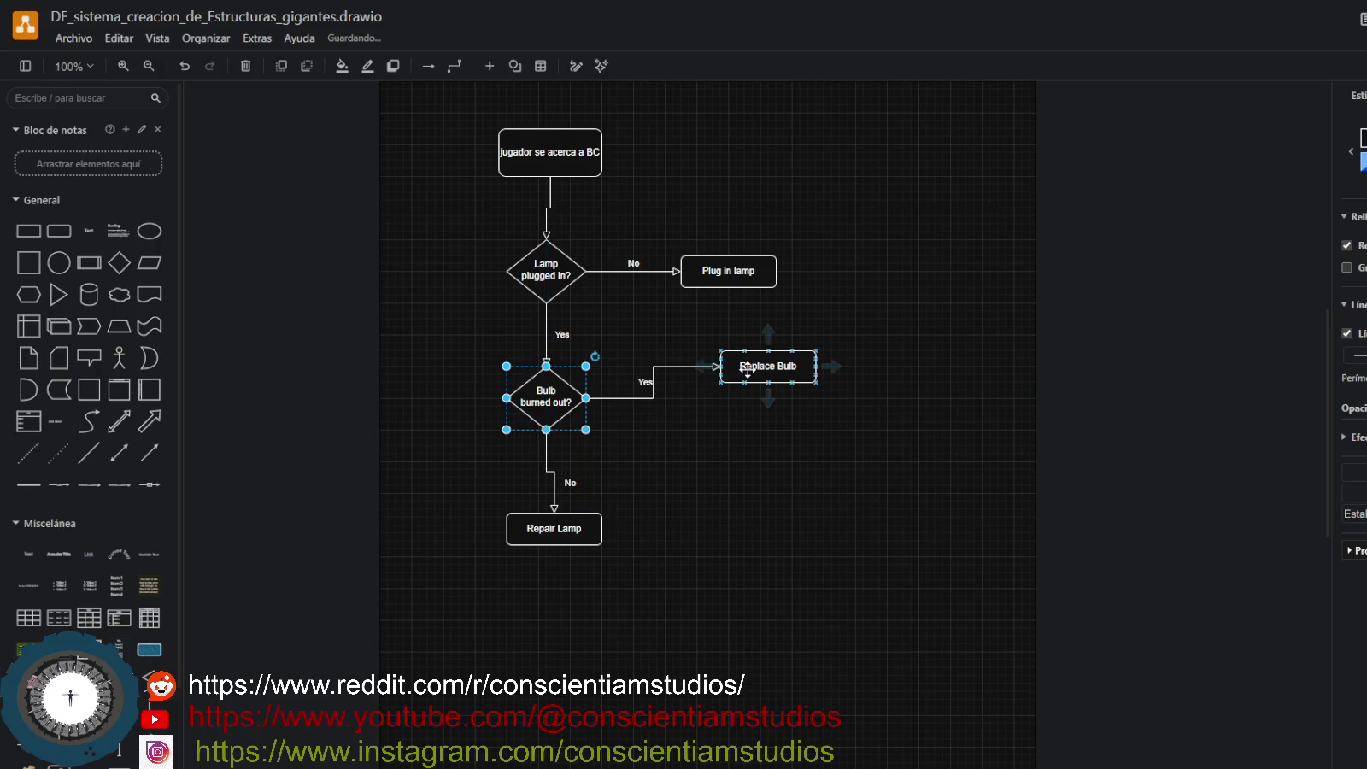
left_click_drag(584, 517, 576, 529)
left_click_drag(732, 285, 759, 285)
Relabel Plug in lamp as 'no render BC' and the Bulb burned out? diamond as 'render BC'.
double_click(772, 270)
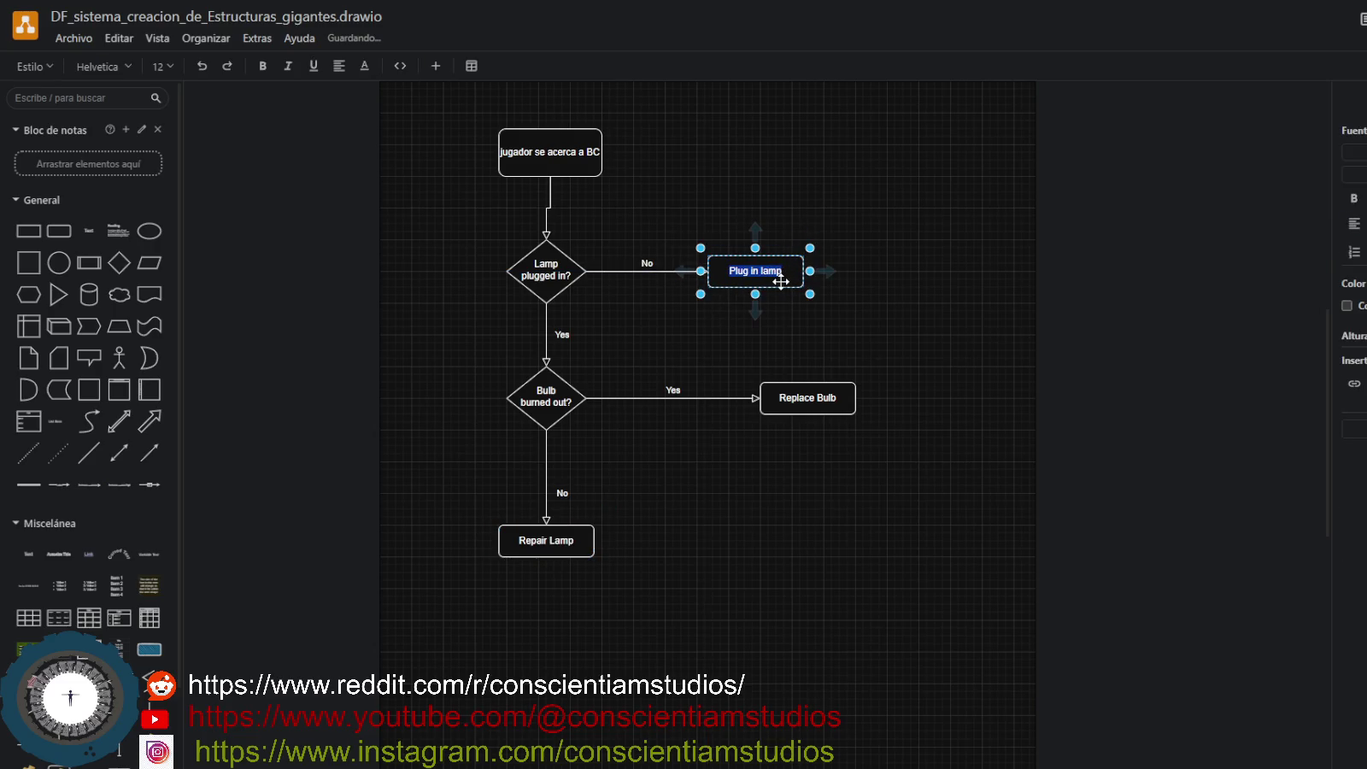
type("no render ")
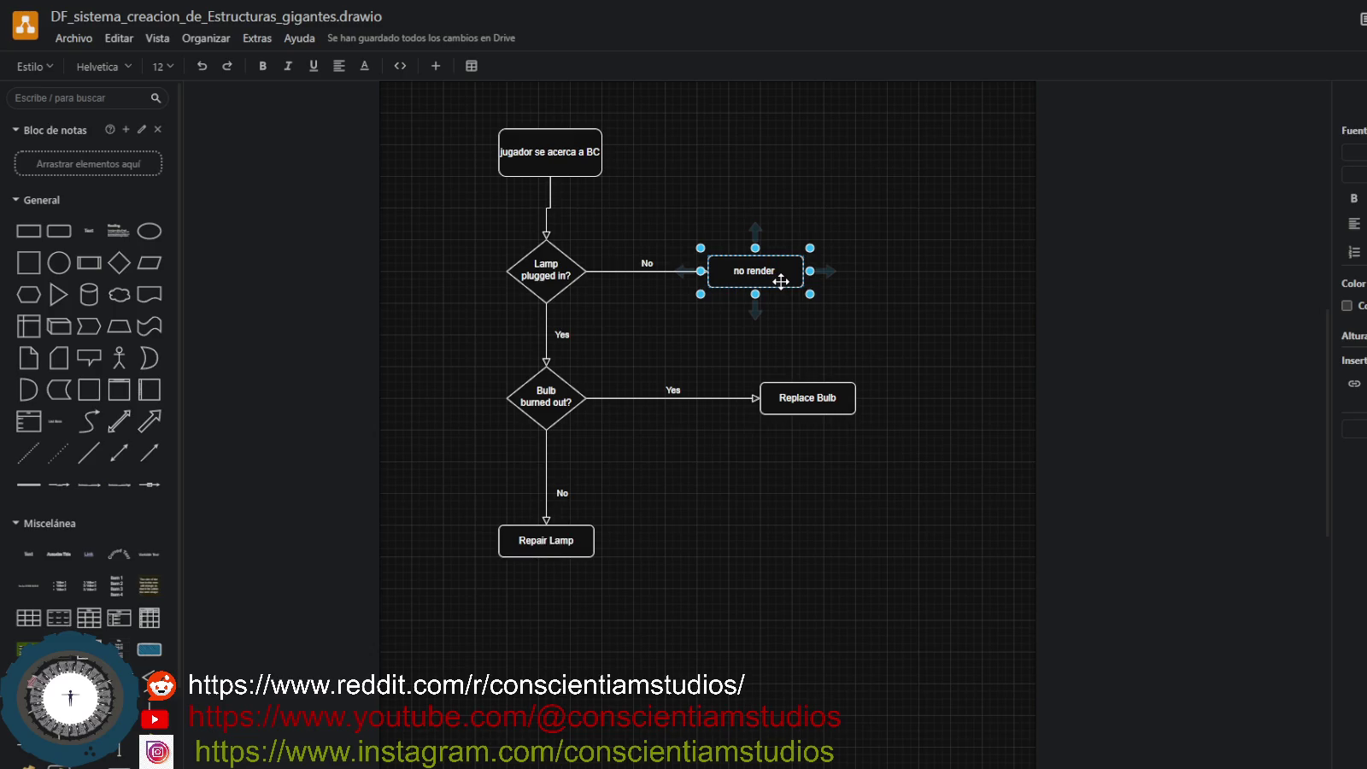
type(" BC")
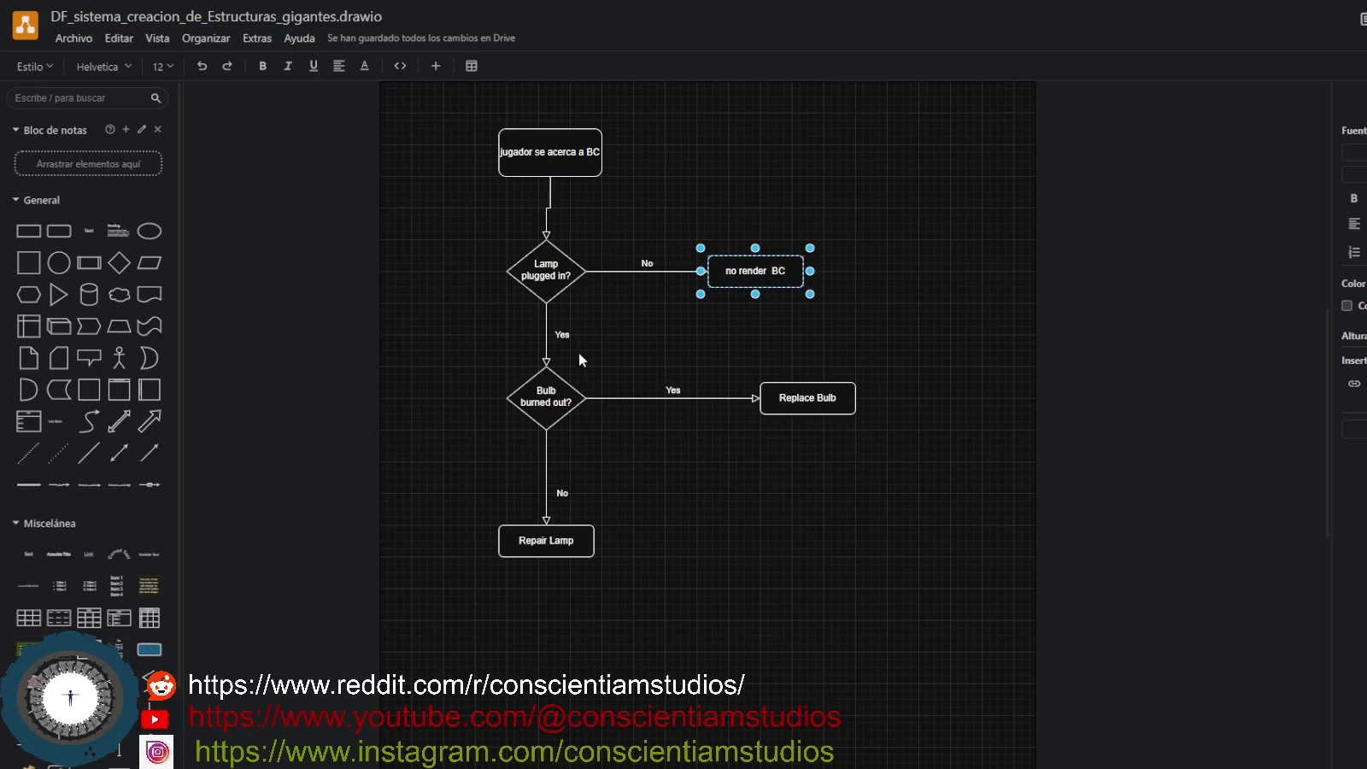
left_click(551, 398)
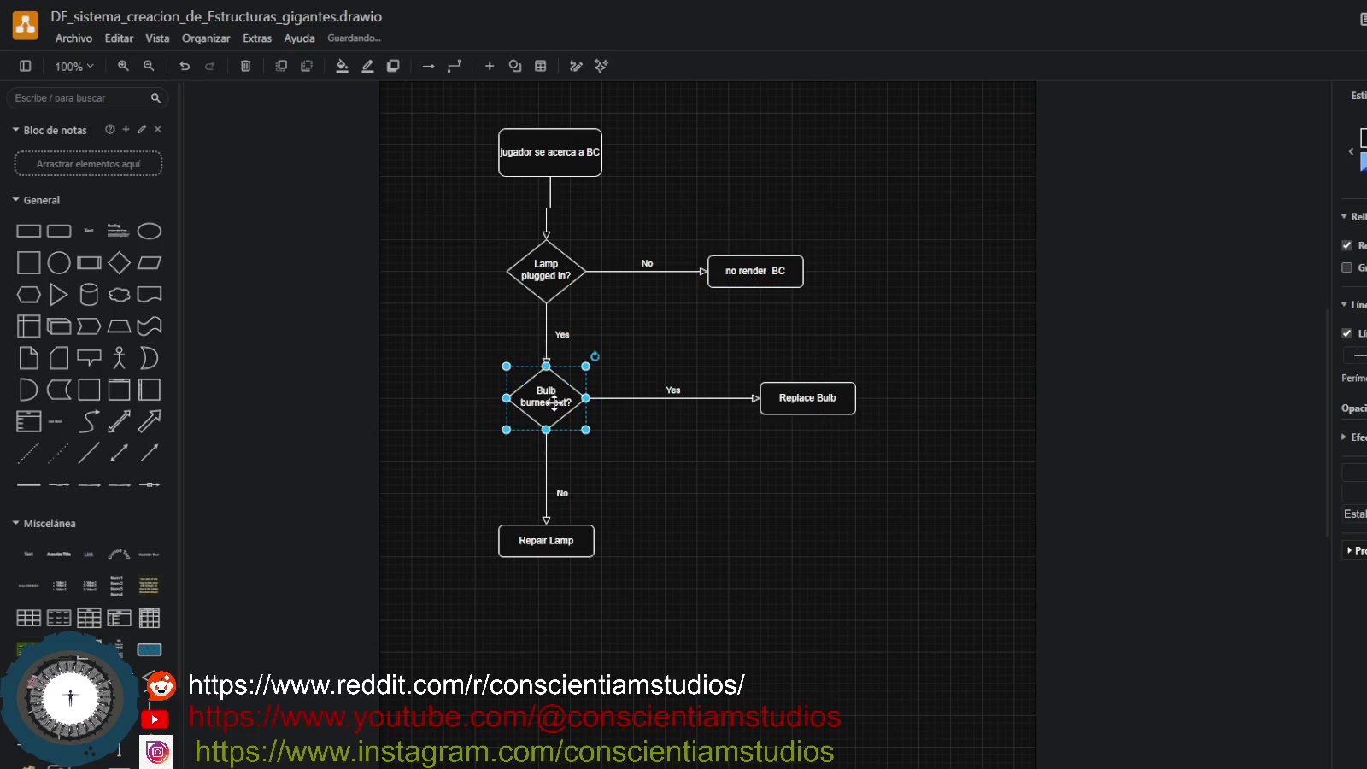
key("F2")
type("rebnder")
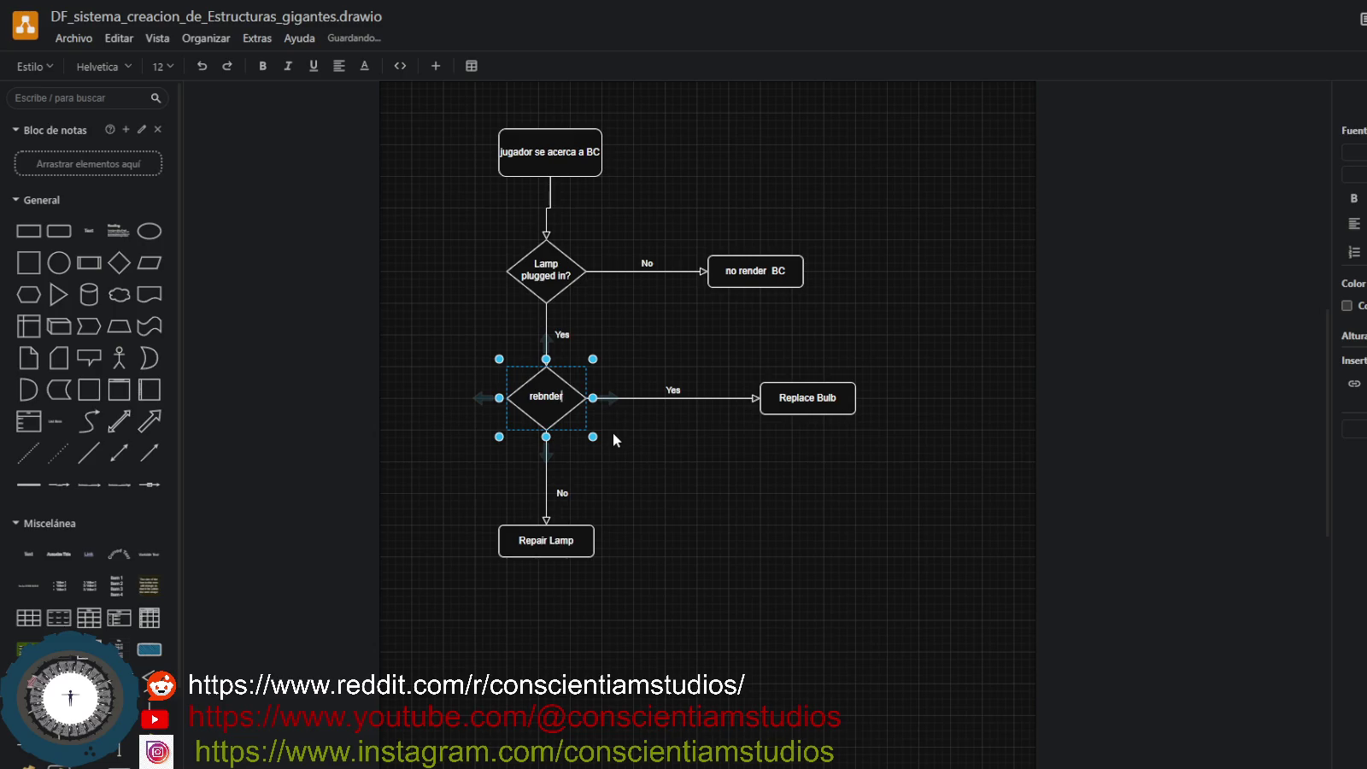
key("BackSpace")
key("BackSpace")
key("BackSpace")
key("BackSpace")
key("BackSpace")
type("nder")
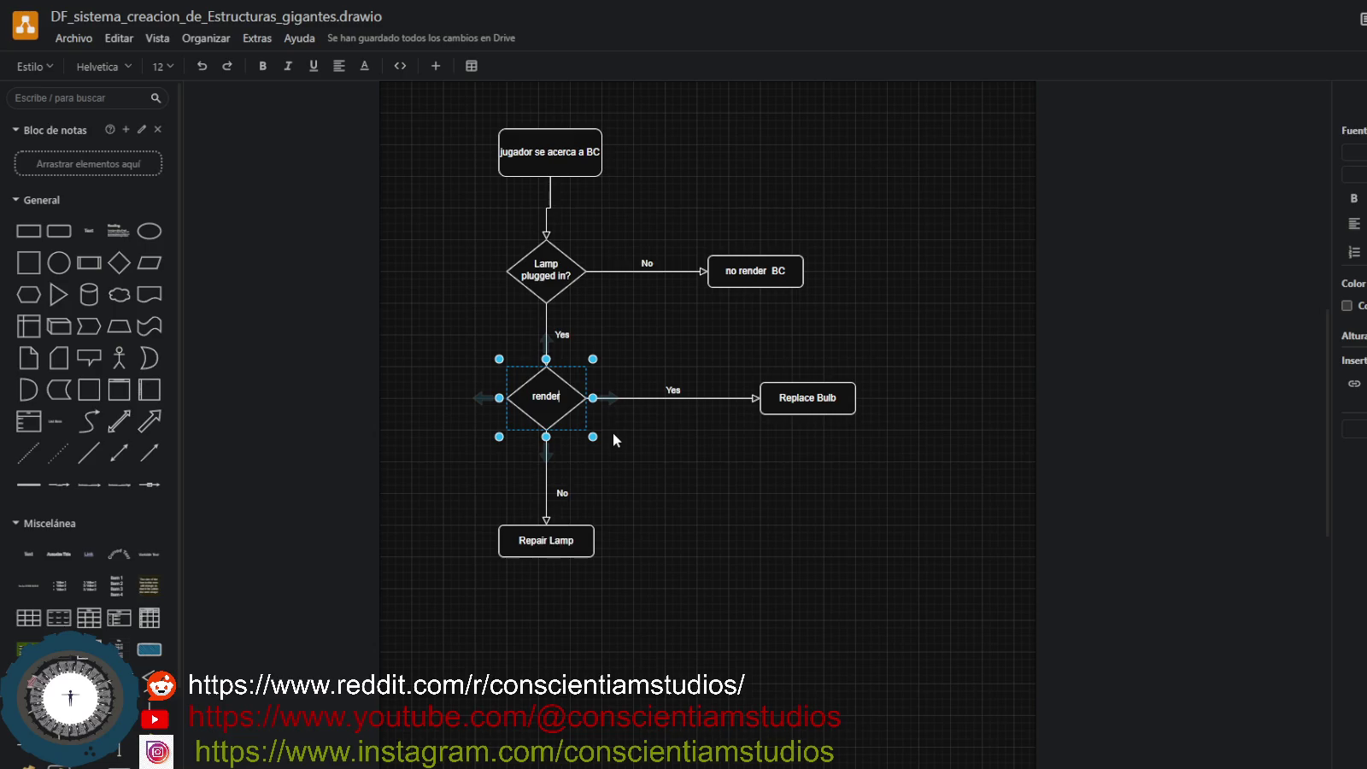
type(" BC")
Enlarge and lower the render BC diamond, moving Repair Lamp and Replace Bulb down with it.
mouse_move(593, 437)
left_mouse_down()
mouse_move(610, 453)
mouse_move(563, 424)
left_mouse_up()
left_click_drag(546, 540, 546, 604)
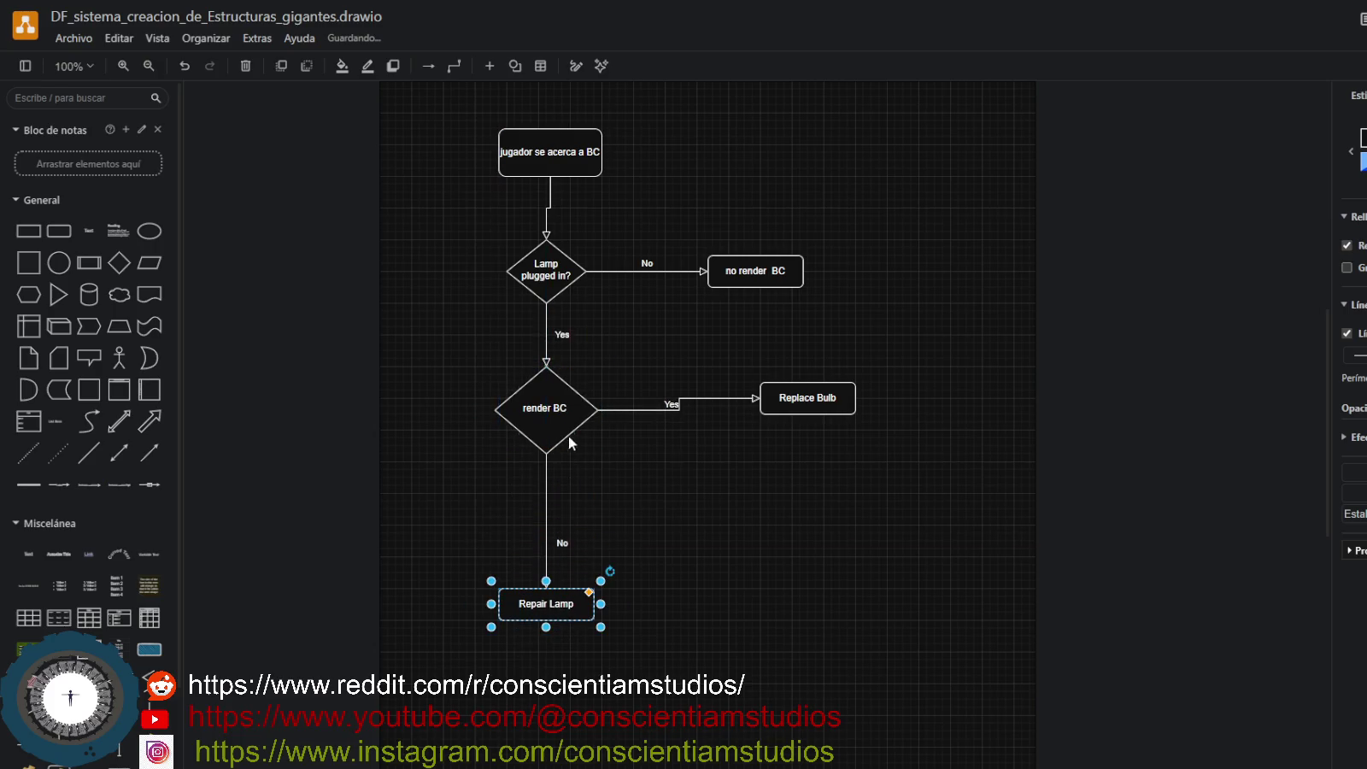
left_click_drag(569, 437, 565, 461)
left_click_drag(775, 393, 790, 434)
left_click(574, 295)
double_click(574, 298)
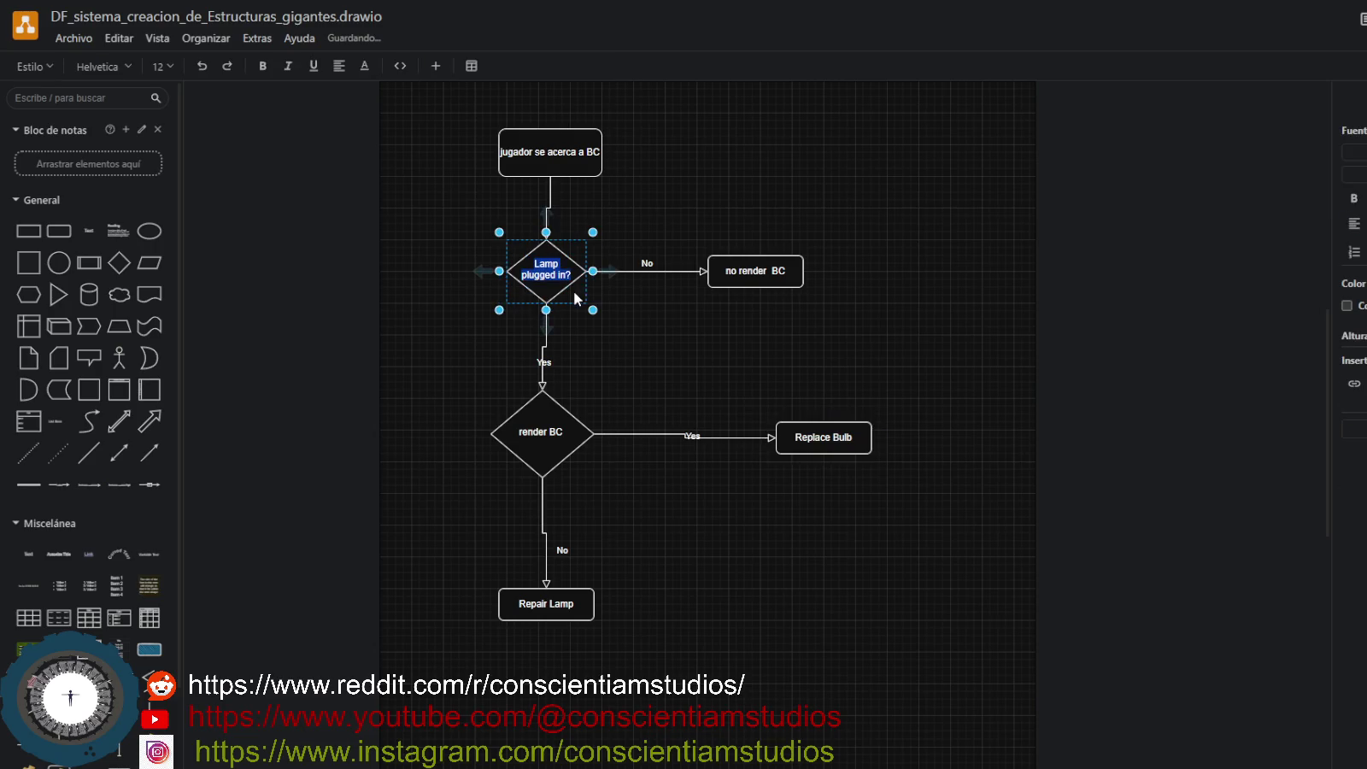
Change the top box label to 'jugador empieza' and nudge the box slightly left.
double_click(565, 158)
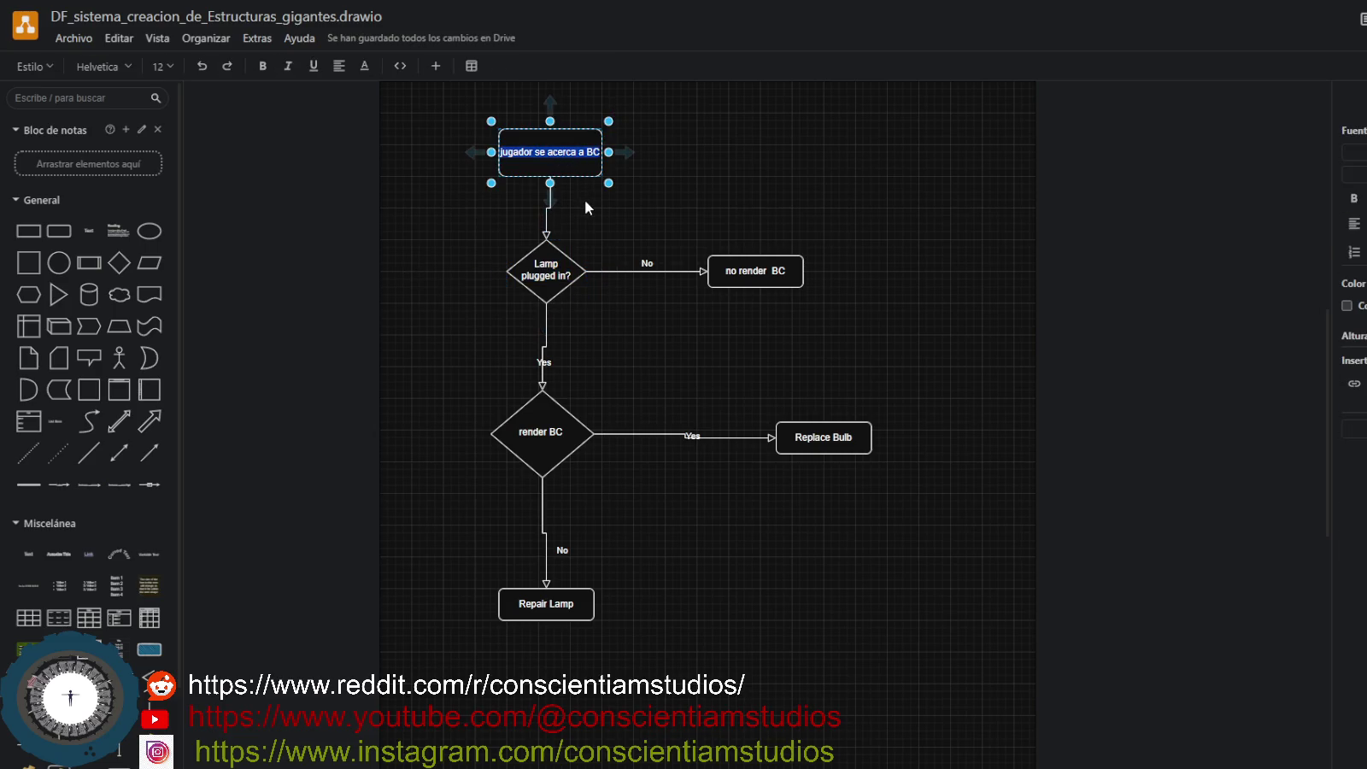
key("End")
key("BackSpace")
key("BackSpace")
key("BackSpace")
key("BackSpace")
key("BackSpace")
key("BackSpace")
key("BackSpace")
key("BackSpace")
key("BackSpace")
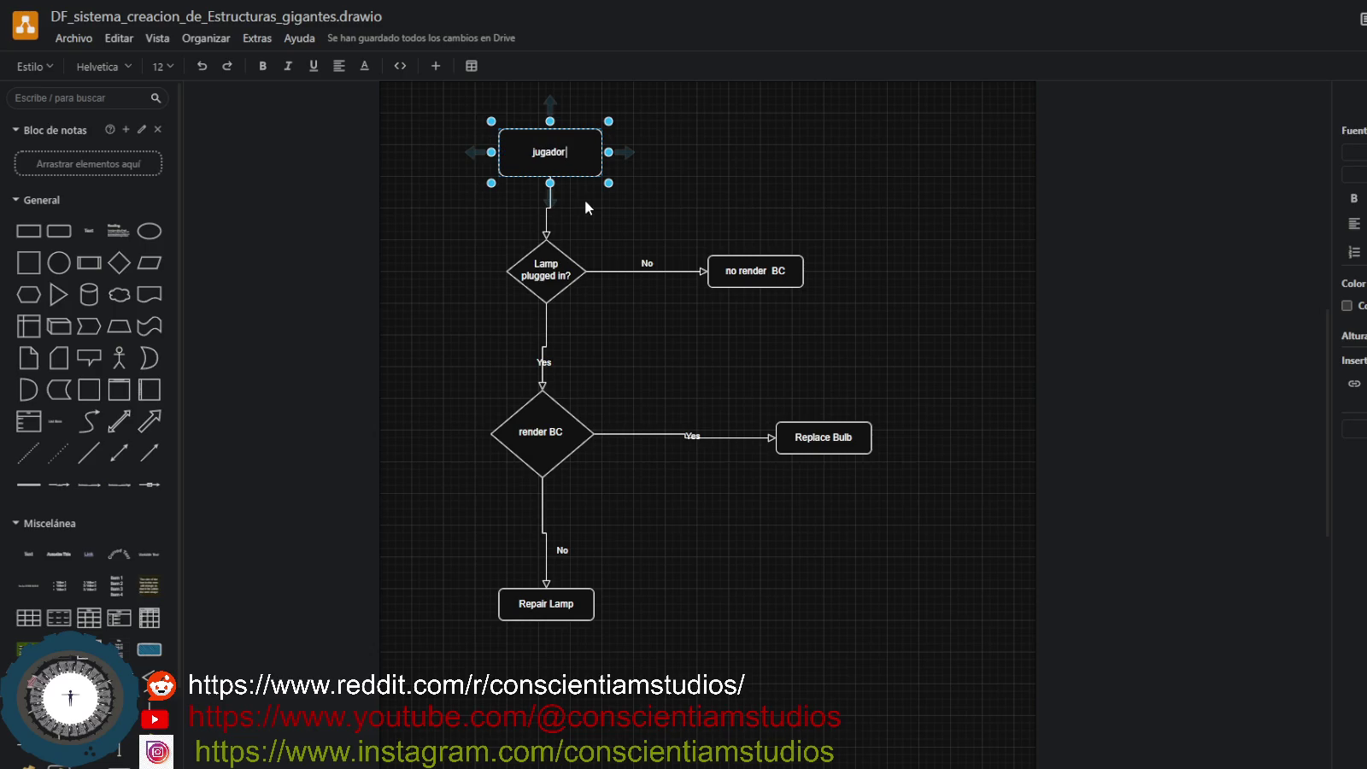
type(" empieza")
key("Return")
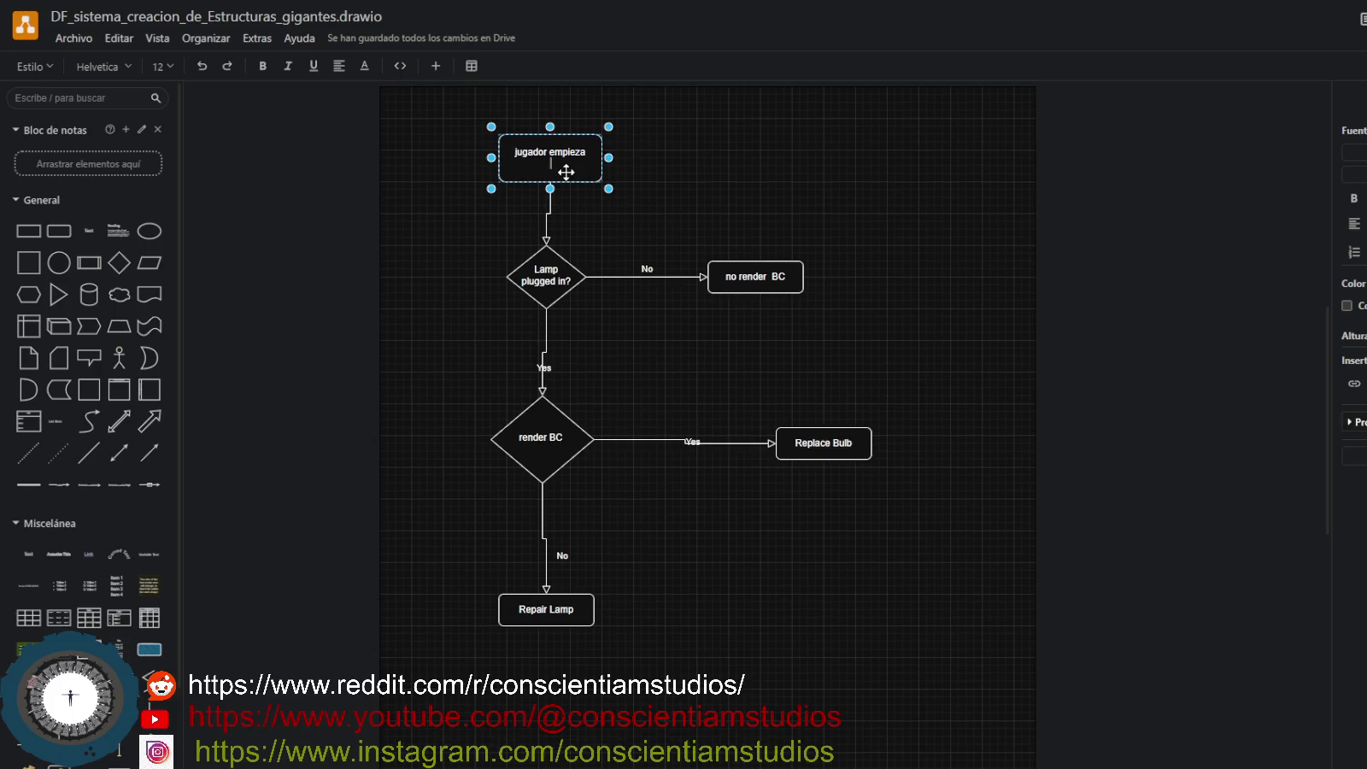
left_click(631, 177)
left_click(572, 174)
left_click_drag(571, 173, 568, 173)
left_click(627, 237)
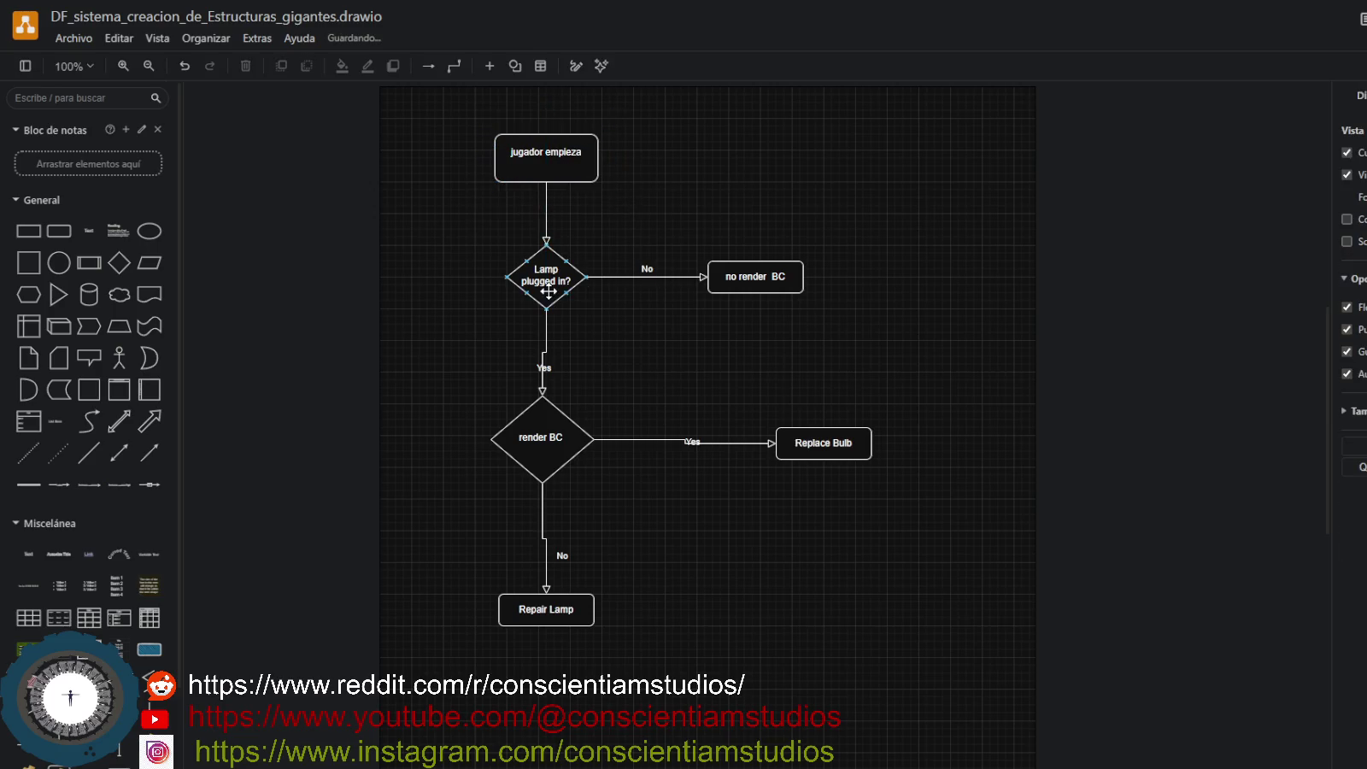
Replace 'empieza' with 'observa' so the top box reads 'jugador observa'.
double_click(548, 159)
left_click(578, 177)
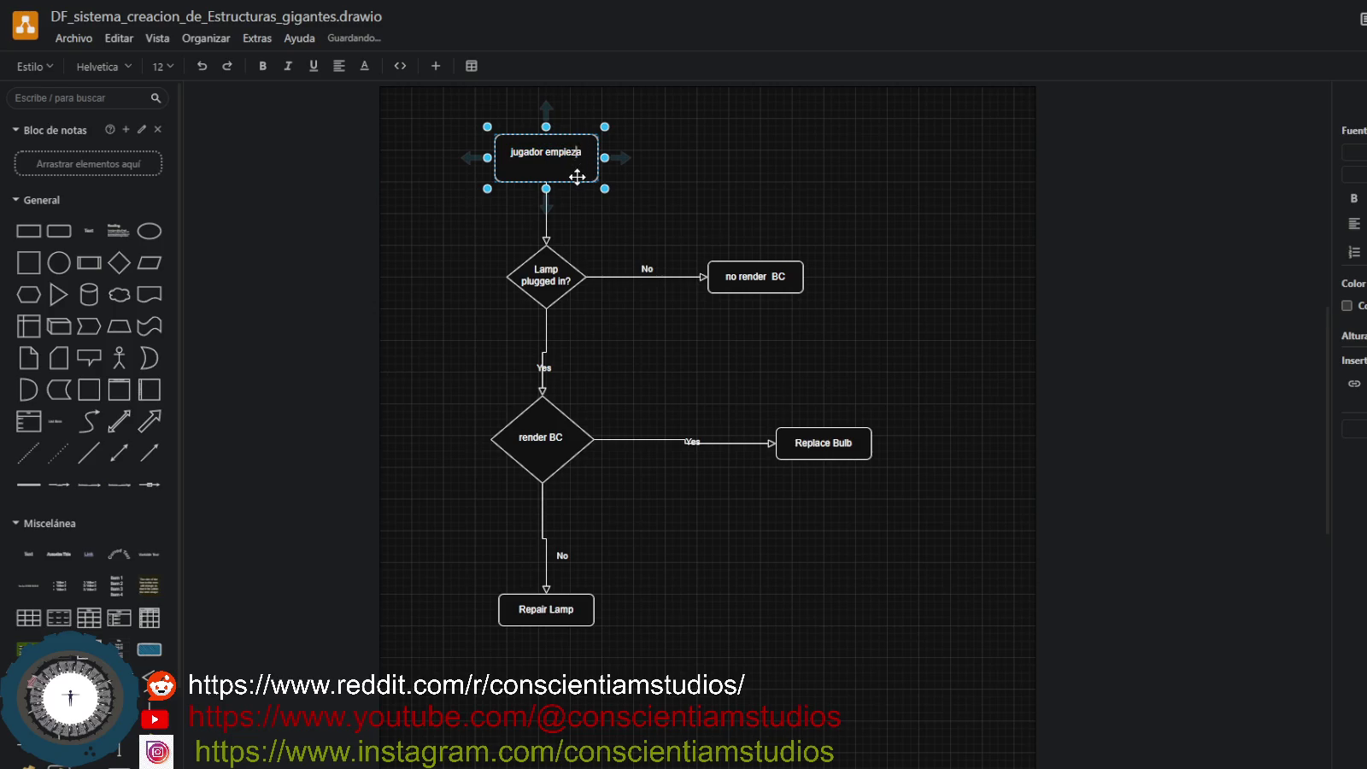
key("BackSpace")
key("BackSpace")
key("BackSpace")
key("BackSpace")
key("BackSpace")
key("BackSpace")
key("BackSpace")
type("observa")
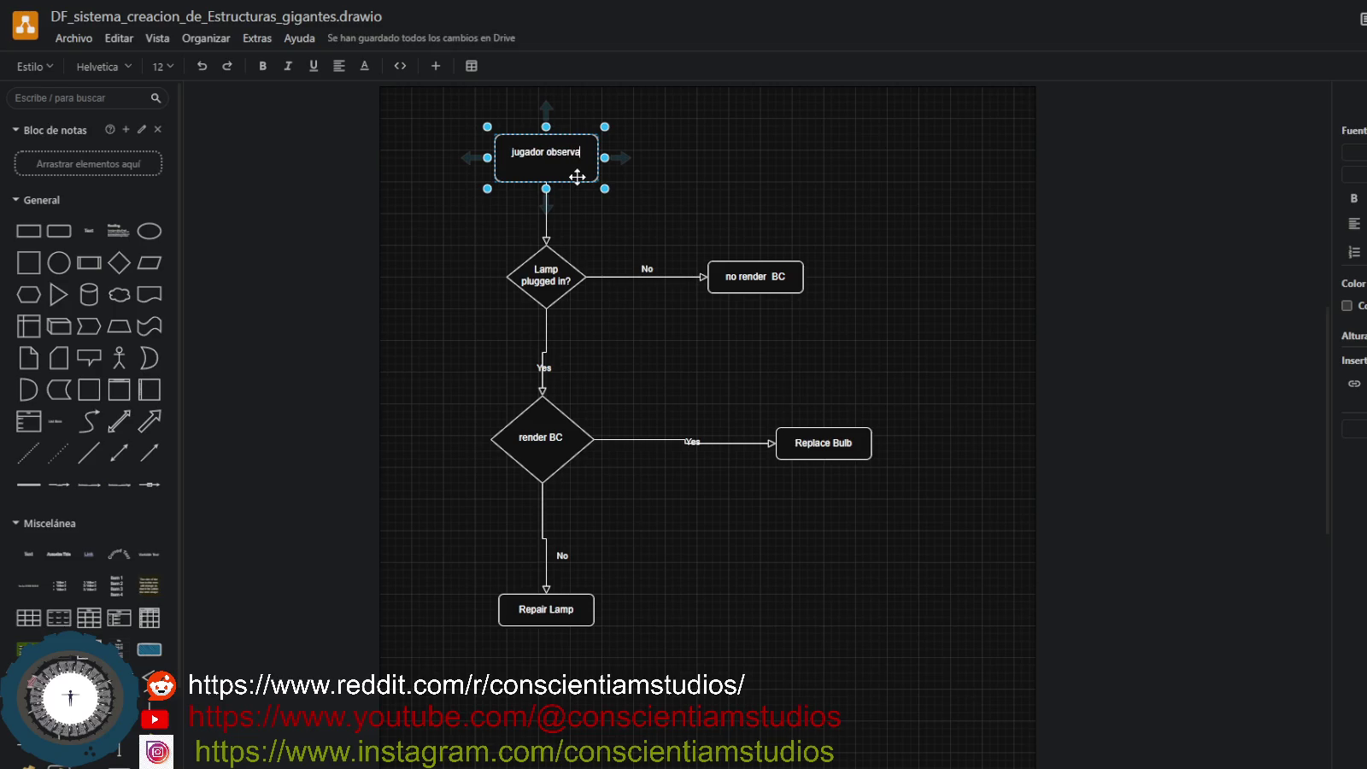
left_click(619, 176)
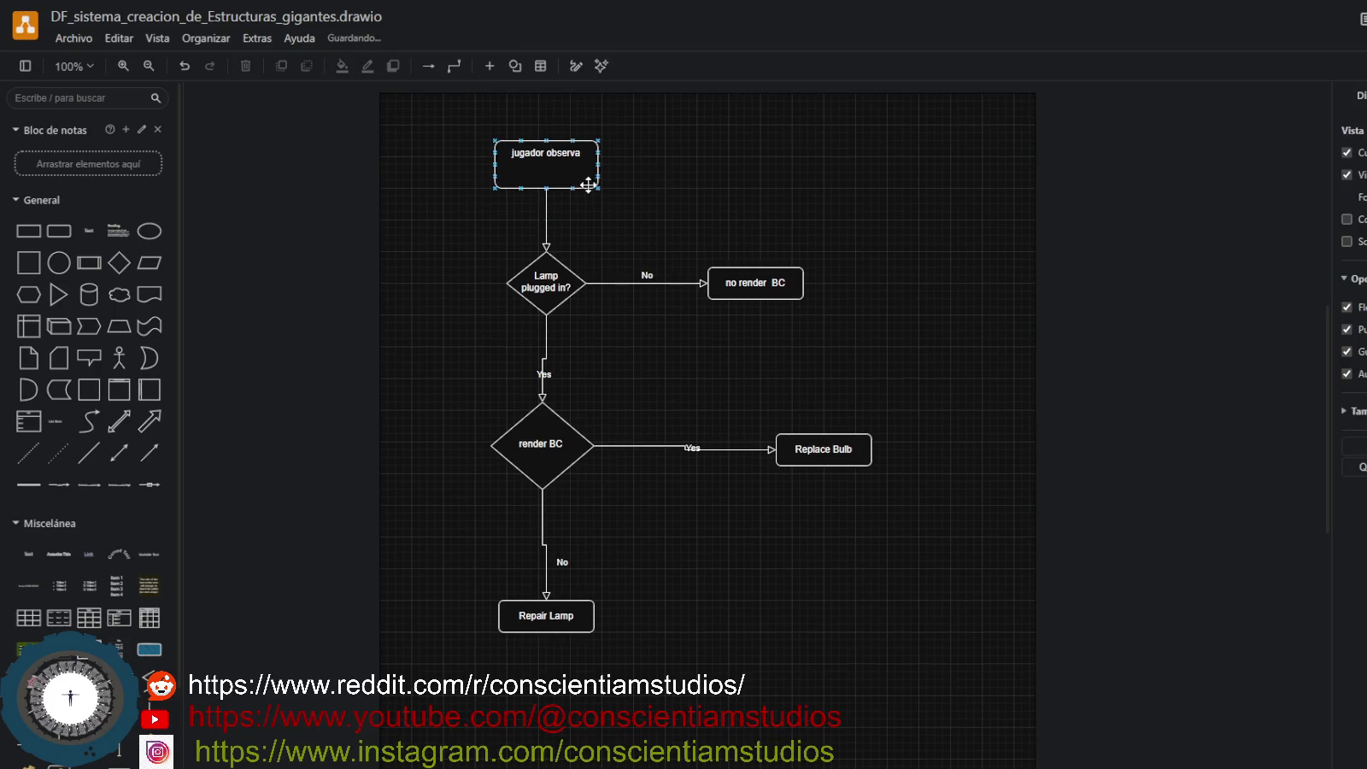
left_click(588, 191)
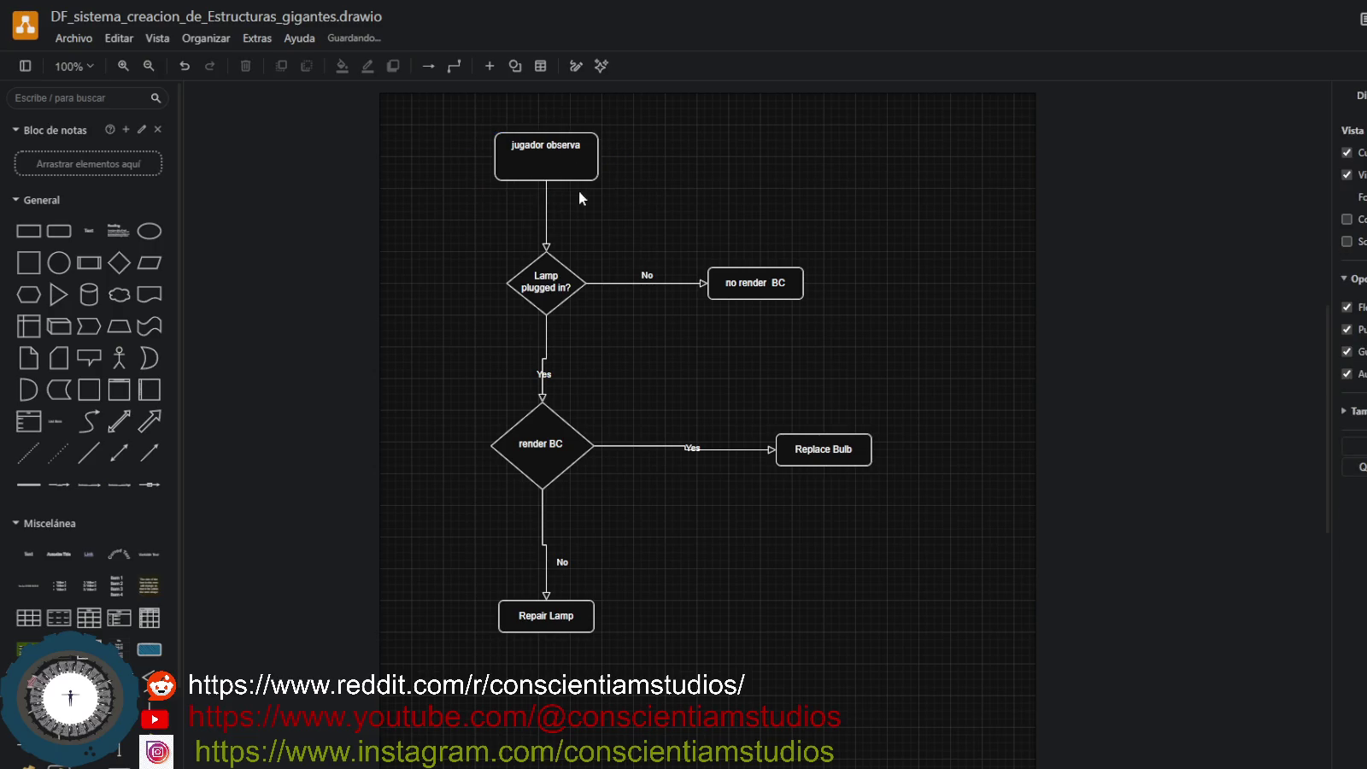
left_click(554, 169)
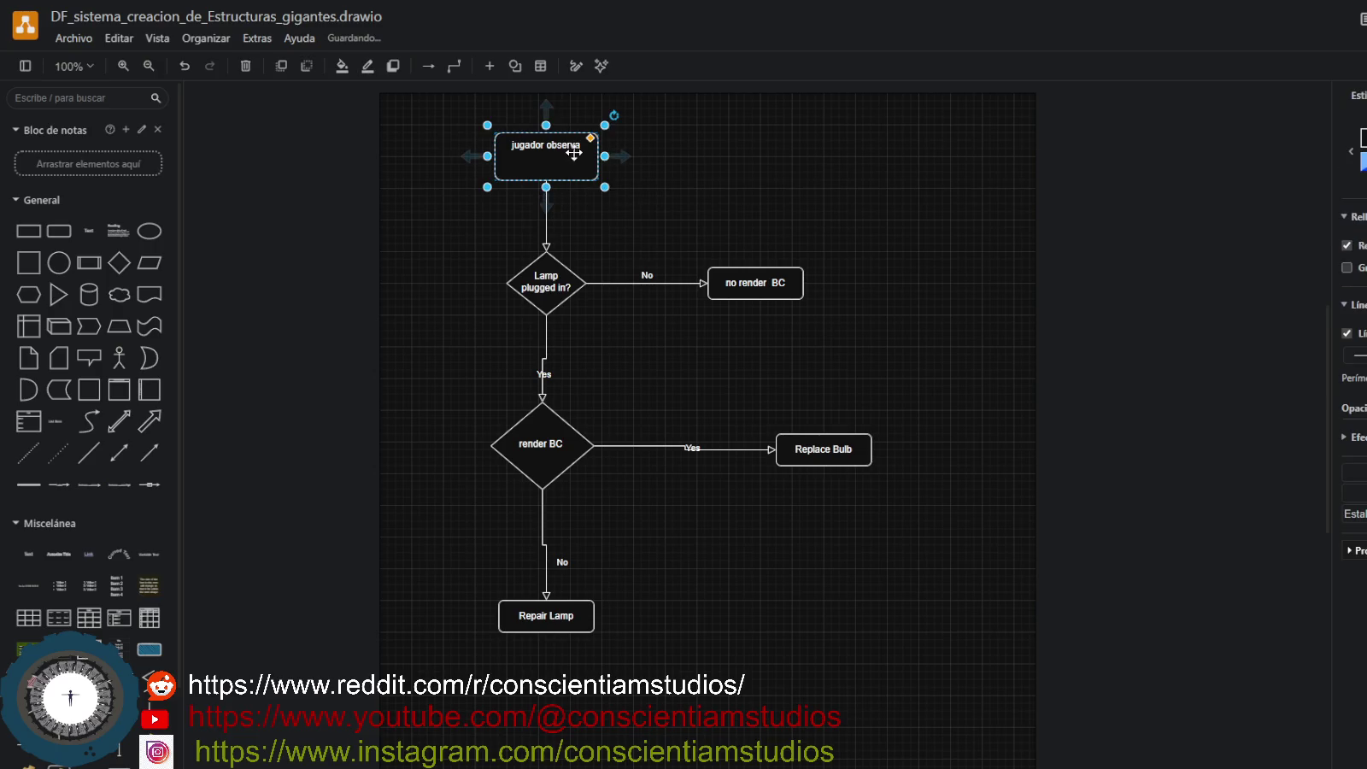
double_click(577, 154)
left_click(580, 167)
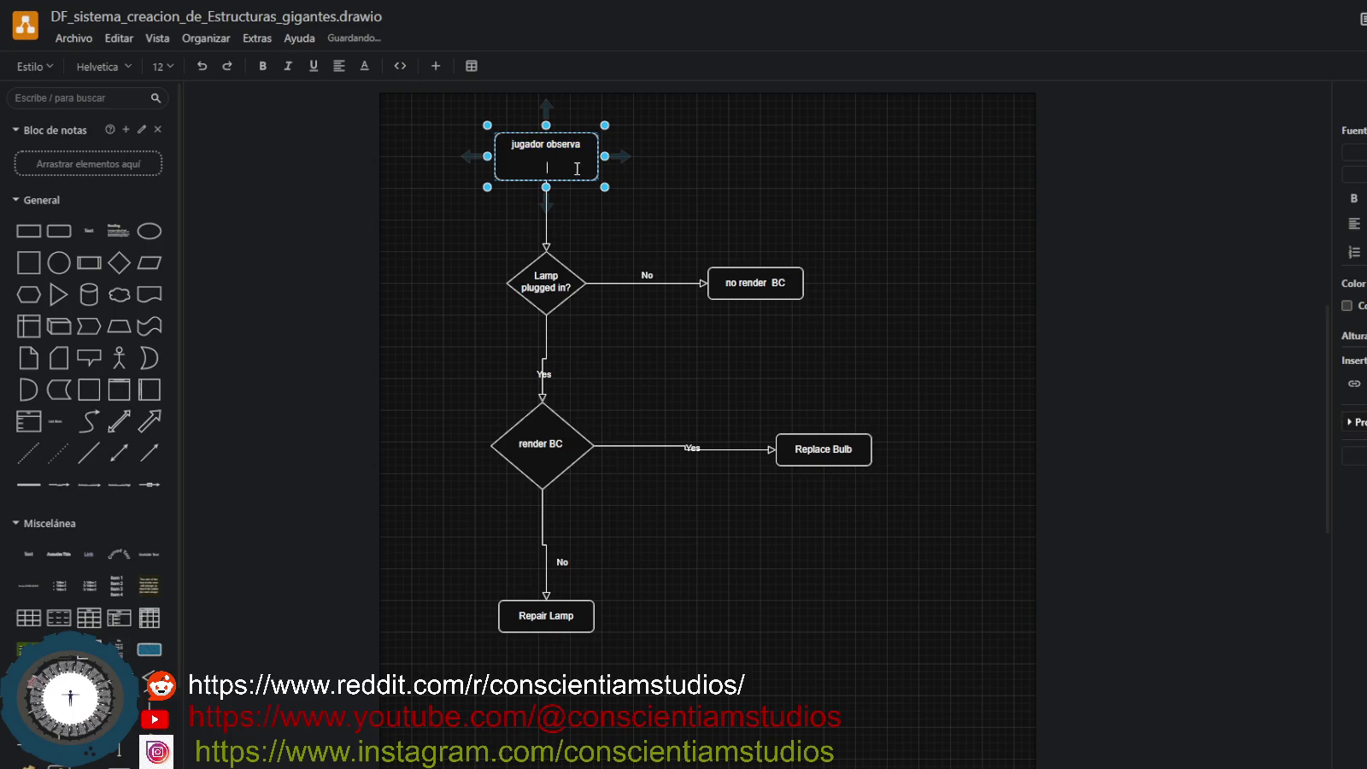
left_click(640, 192)
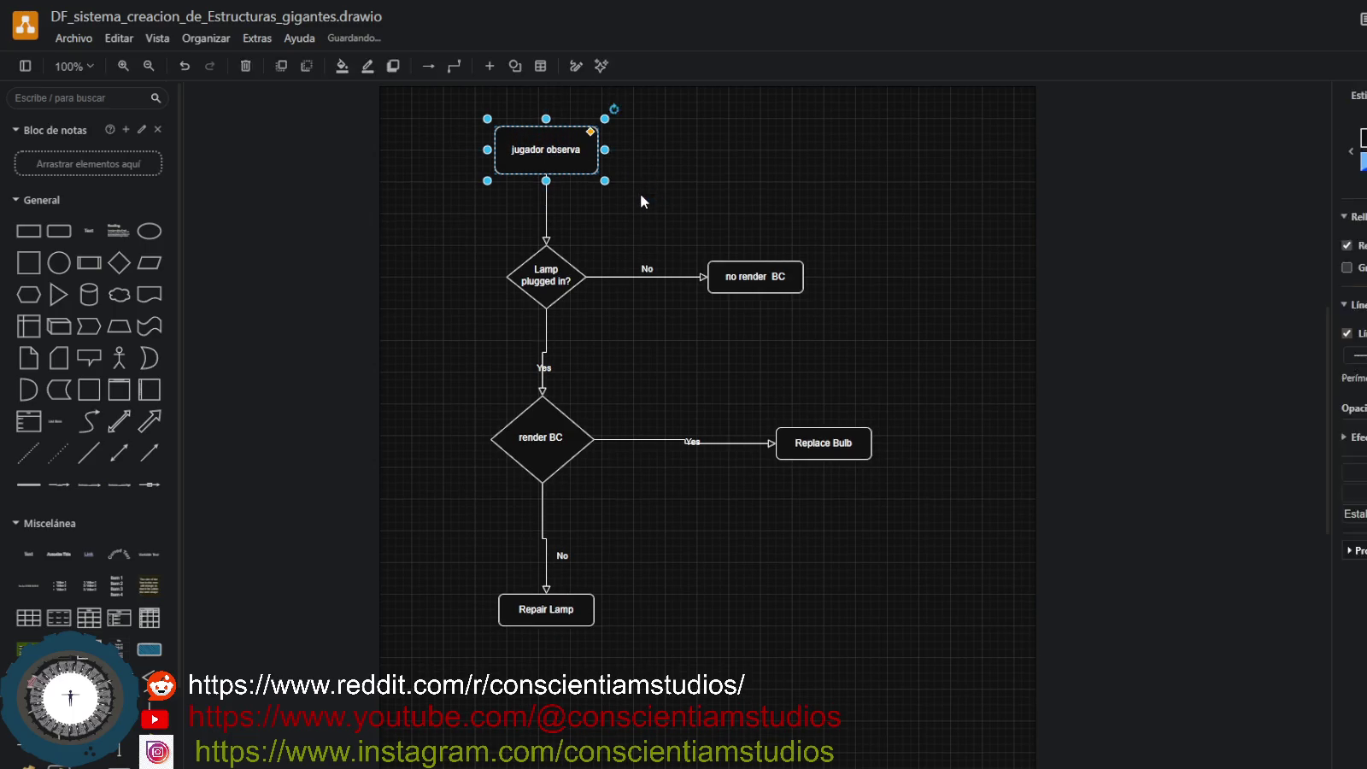
left_click(551, 275)
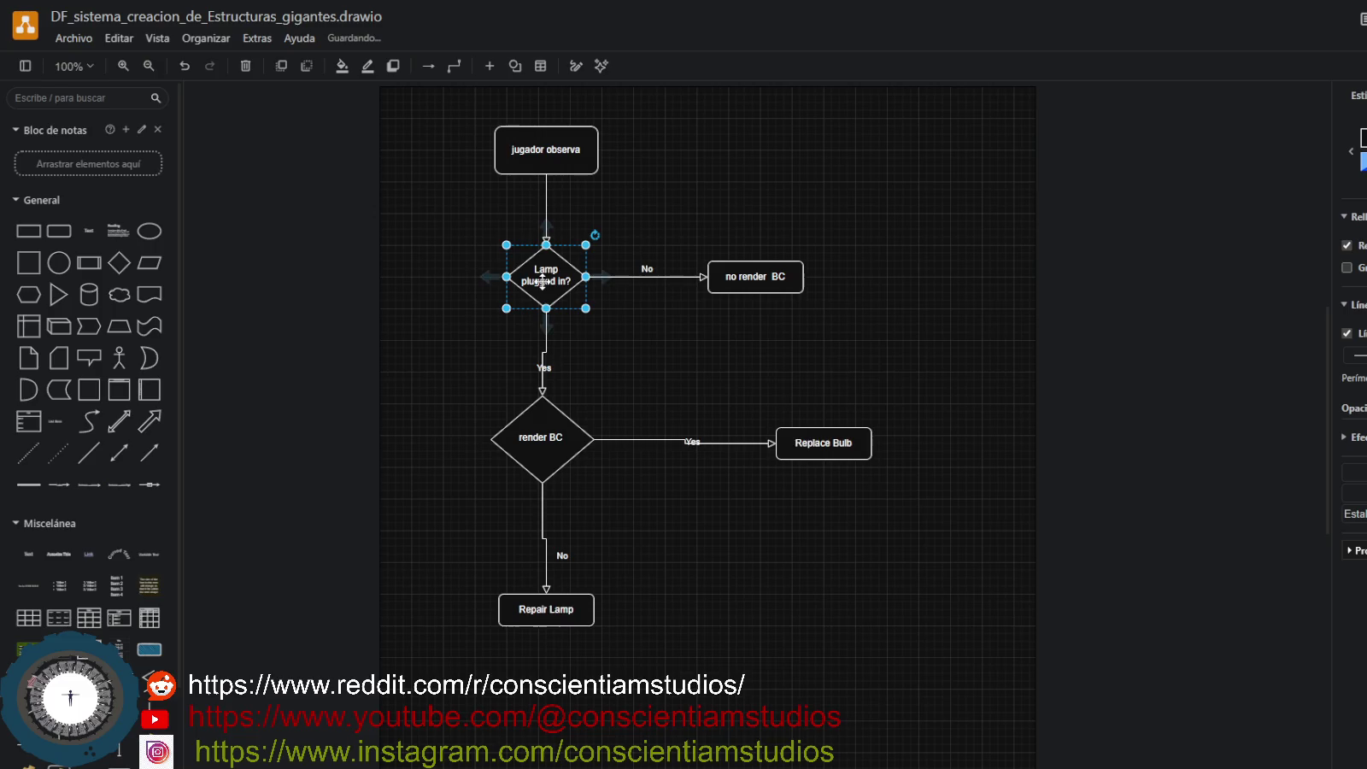
Resize the Lamp plugged in? diamond to 110x90 and relabel it 'serca ?'.
left_click_drag(507, 246, 498, 239)
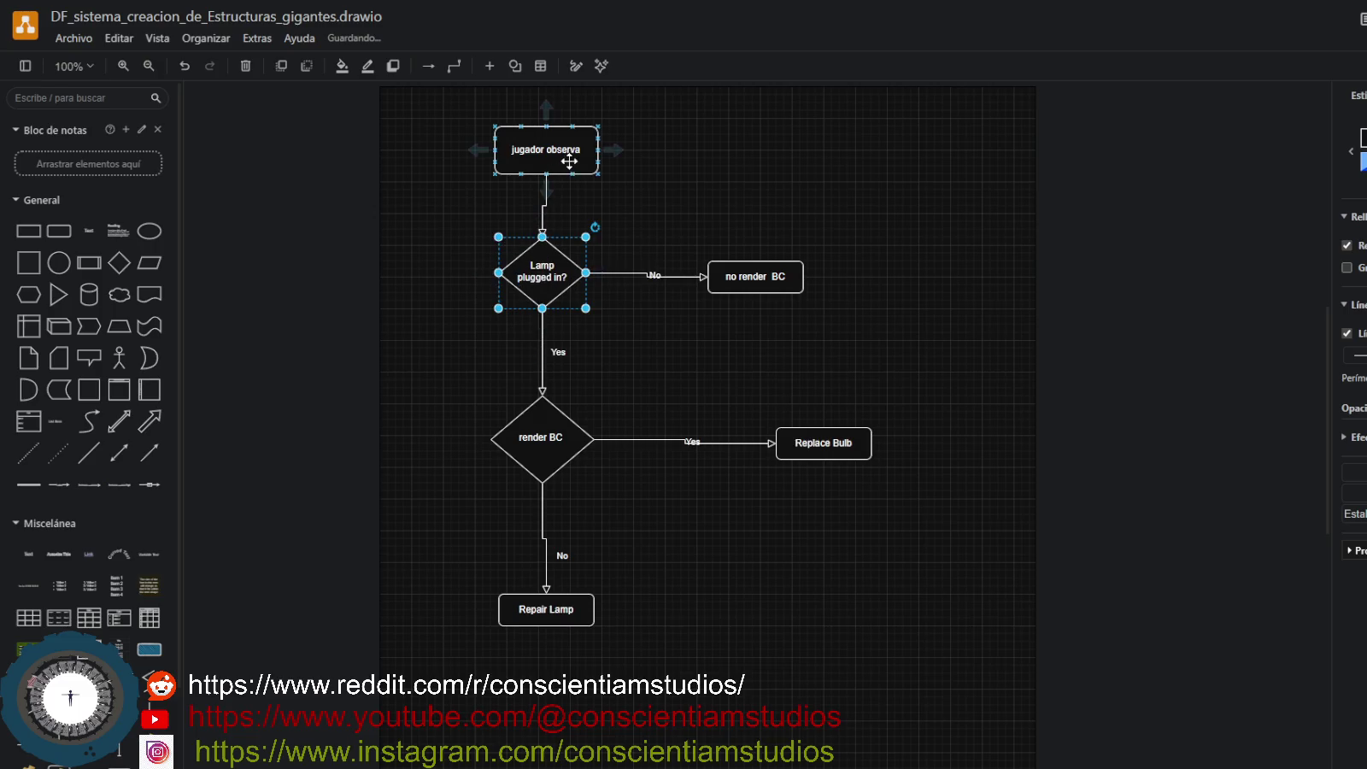
left_click_drag(568, 165, 564, 164)
left_click(622, 249)
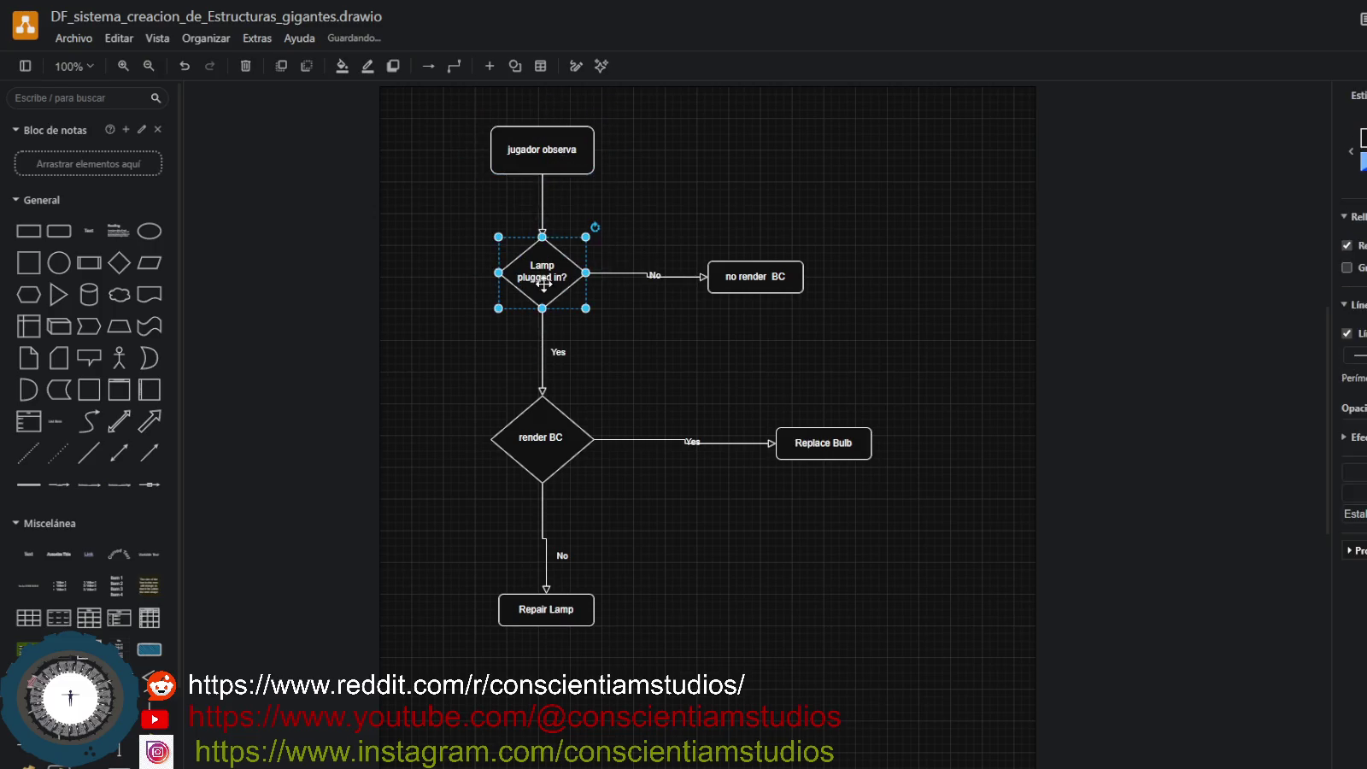
double_click(529, 256)
type("serca")
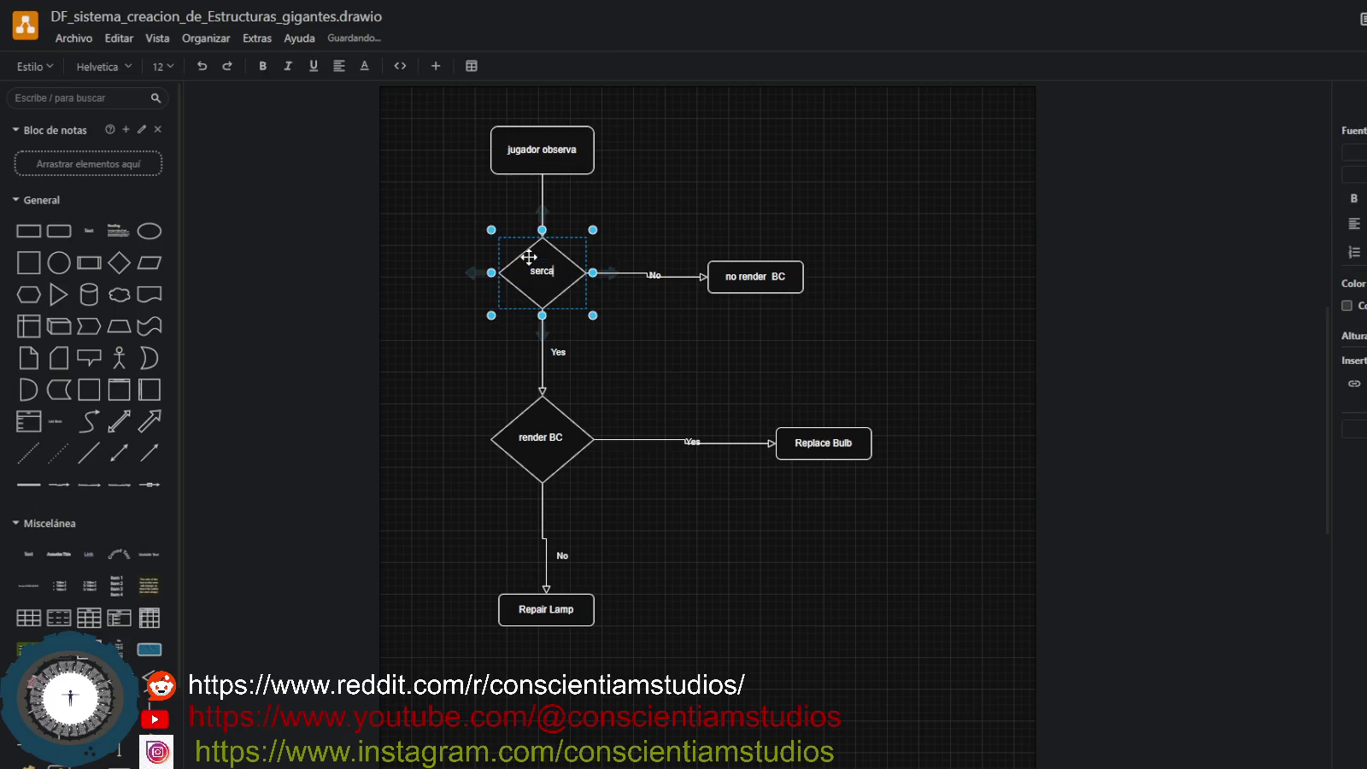
type(" ?")
key("Return")
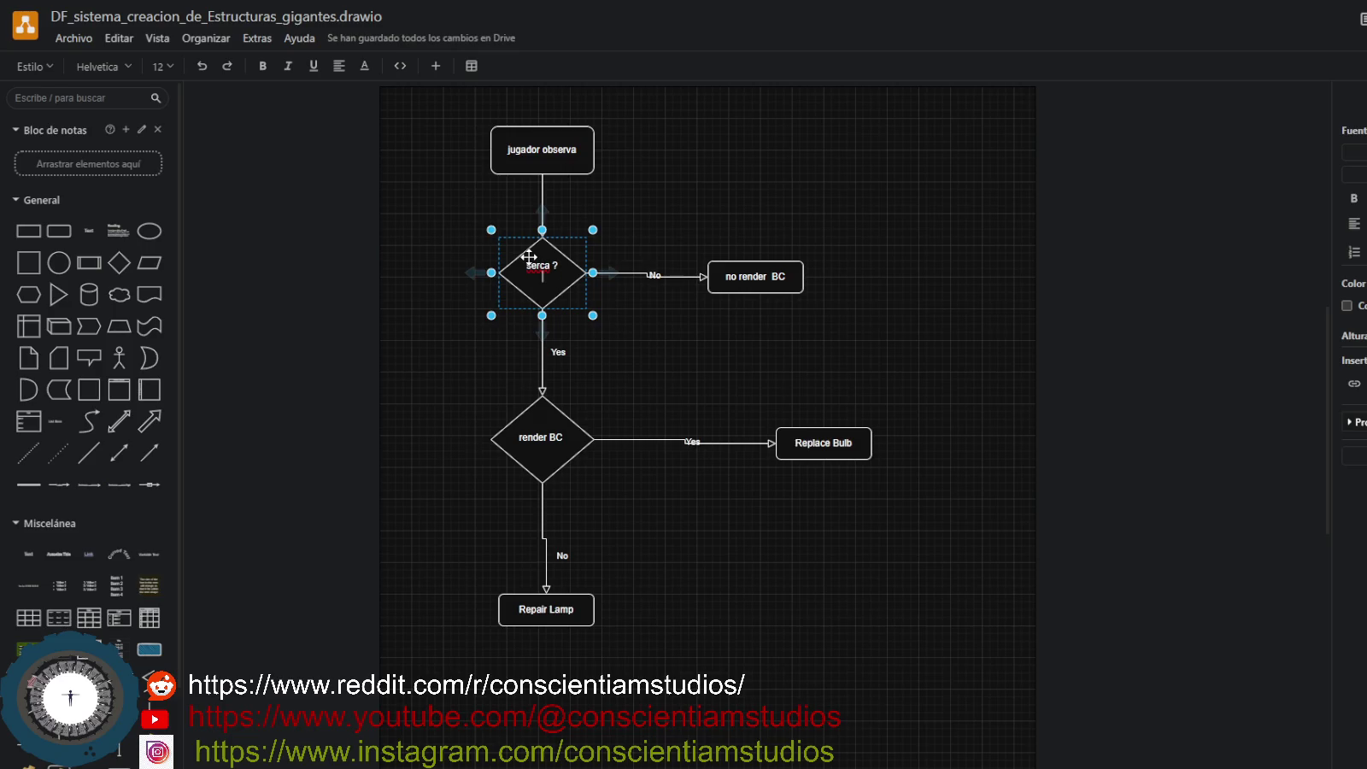
left_click(648, 328)
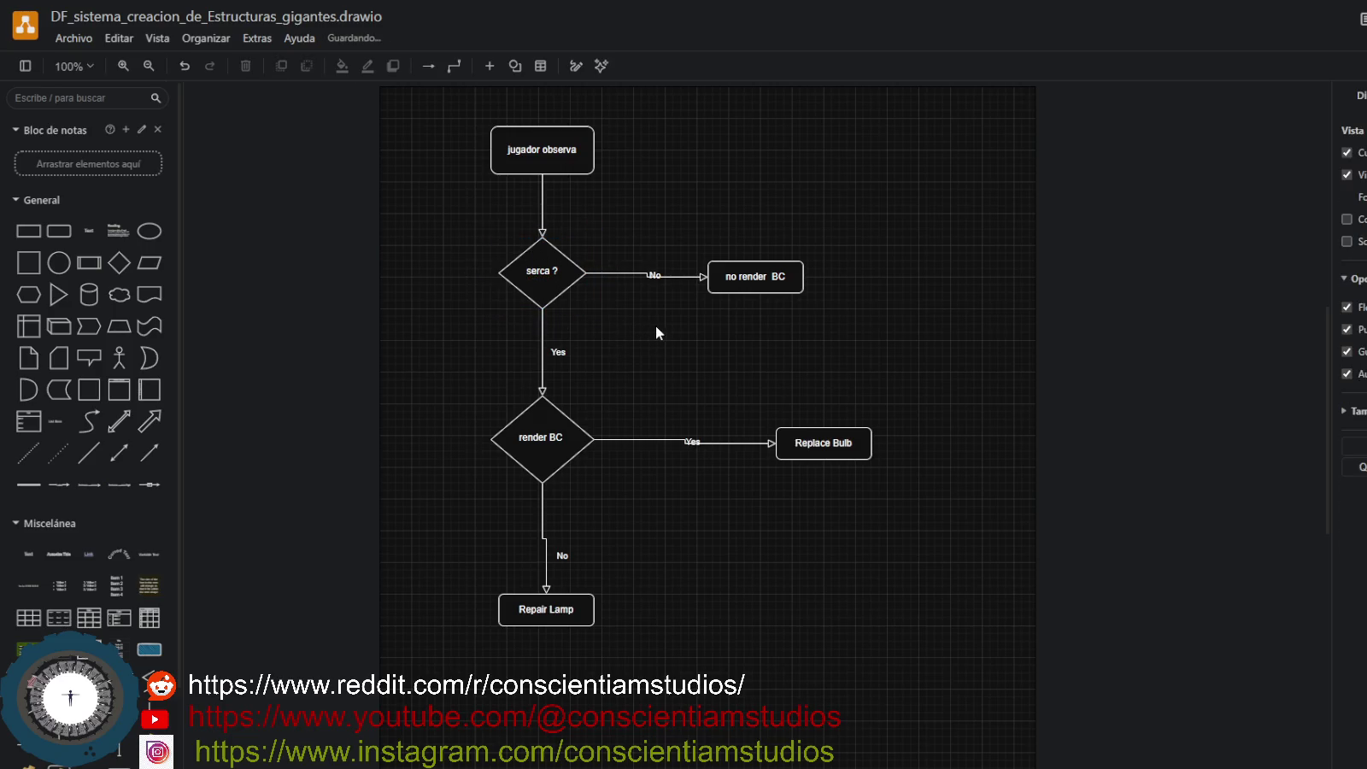
Realign the no render BC, Replace Bulb and Repair Lamp boxes around the render BC diamond.
left_click_drag(741, 288, 751, 278)
left_click(637, 382)
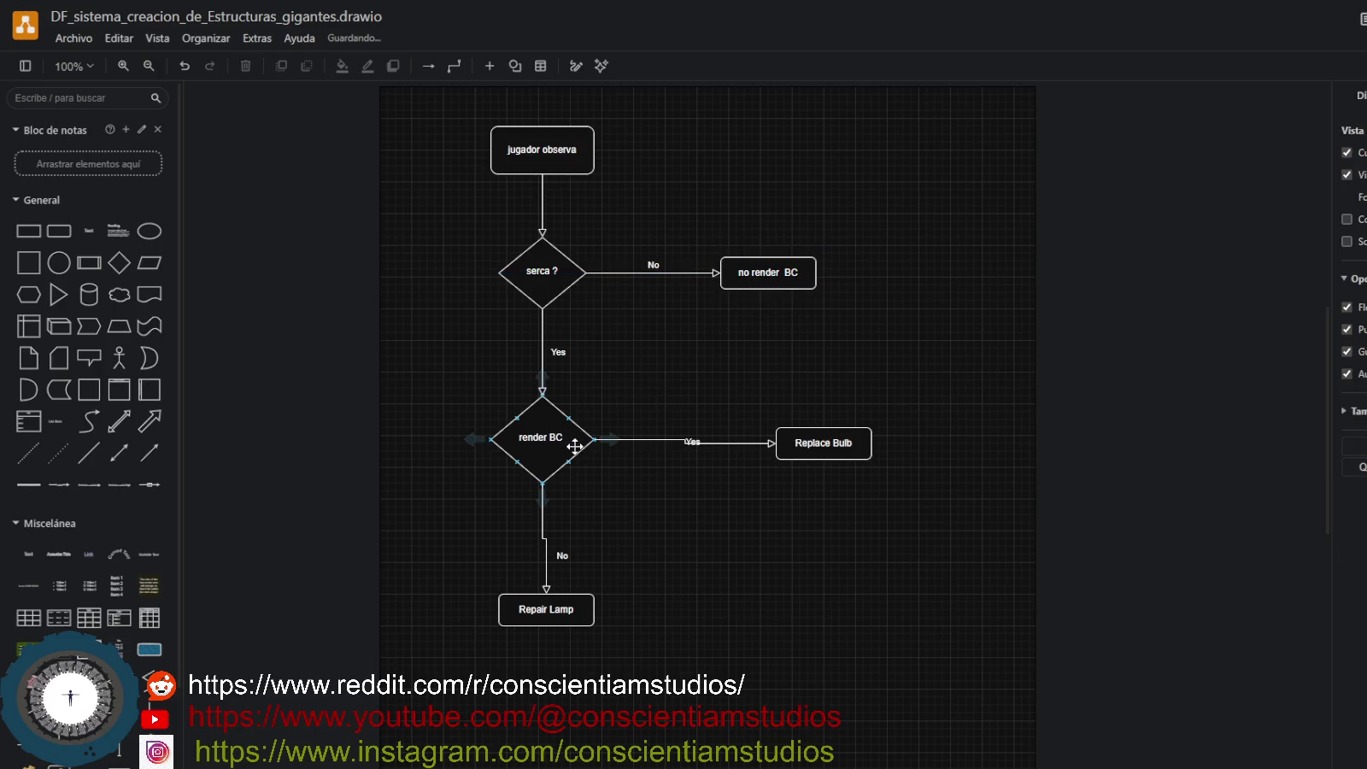
left_click(813, 444)
left_click_drag(813, 445, 820, 440)
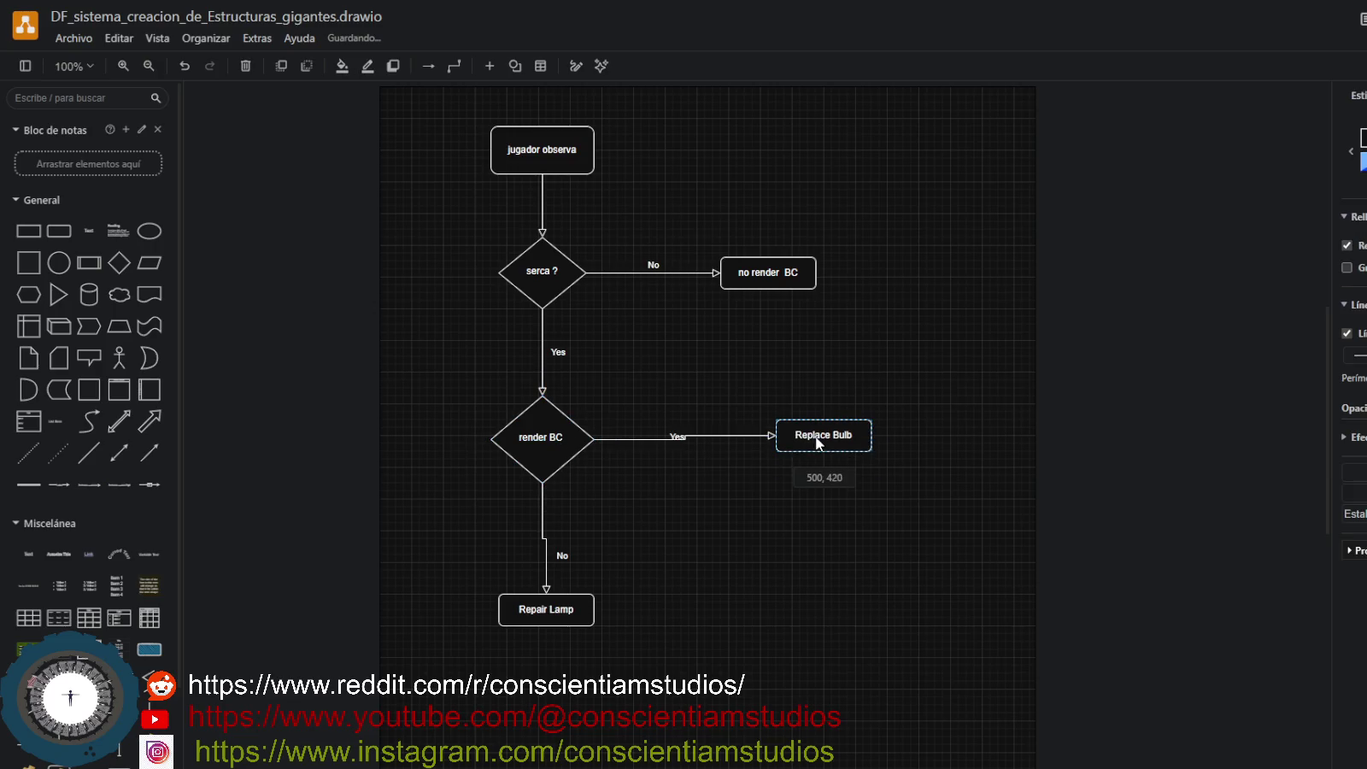
left_click_drag(590, 610, 585, 619)
left_click(673, 528)
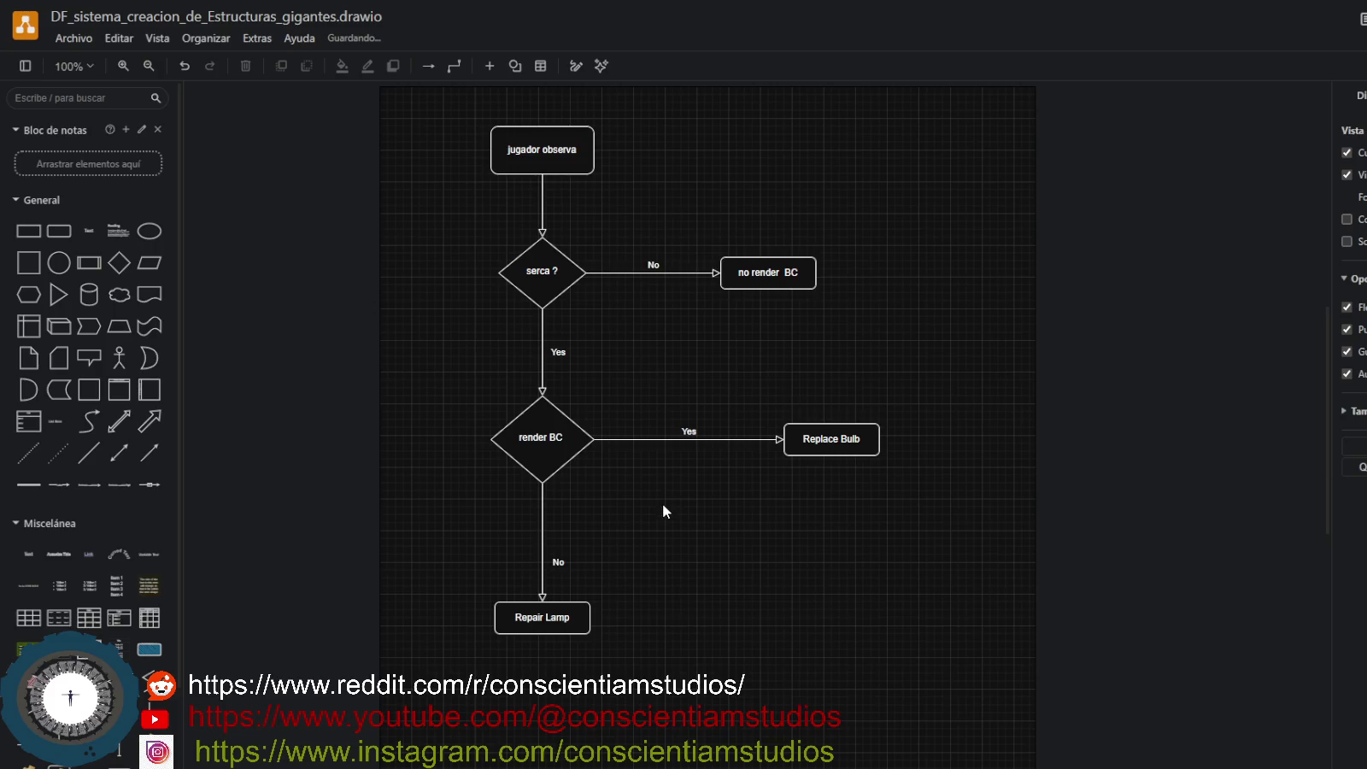
left_click(690, 439)
left_click(816, 436)
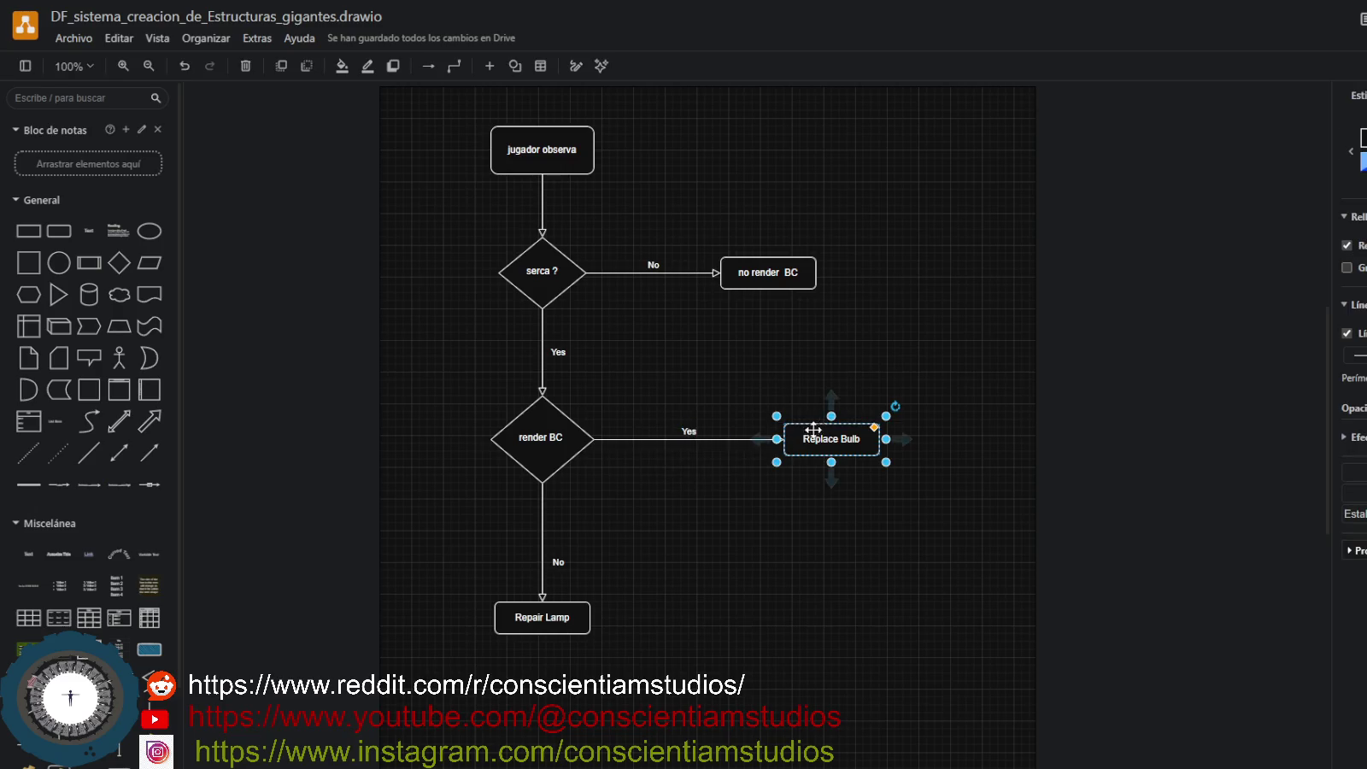
double_click(569, 441)
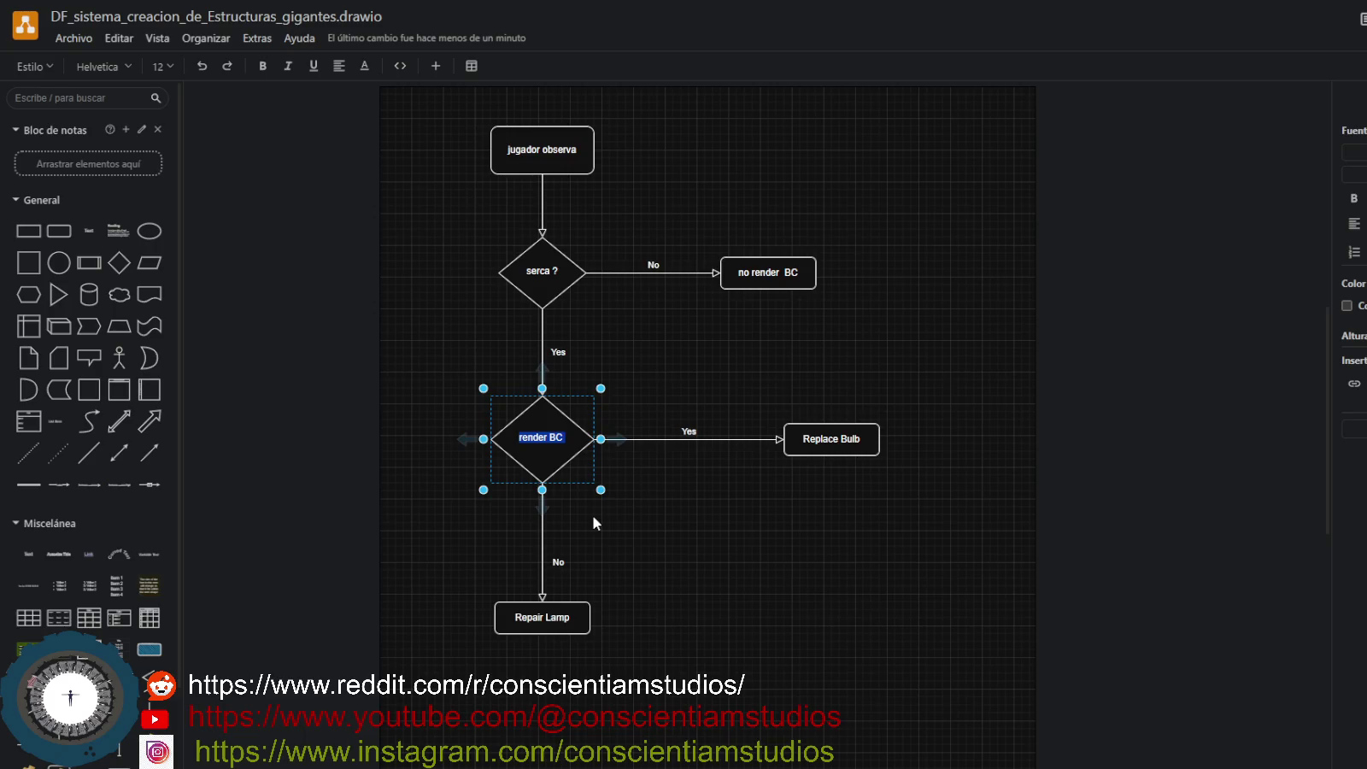
Relabel the render BC diamond 'distancia maxima ?' and drop a Table shape beside it.
key("BackSpace")
type("distancia maxima ?")
left_click(647, 523)
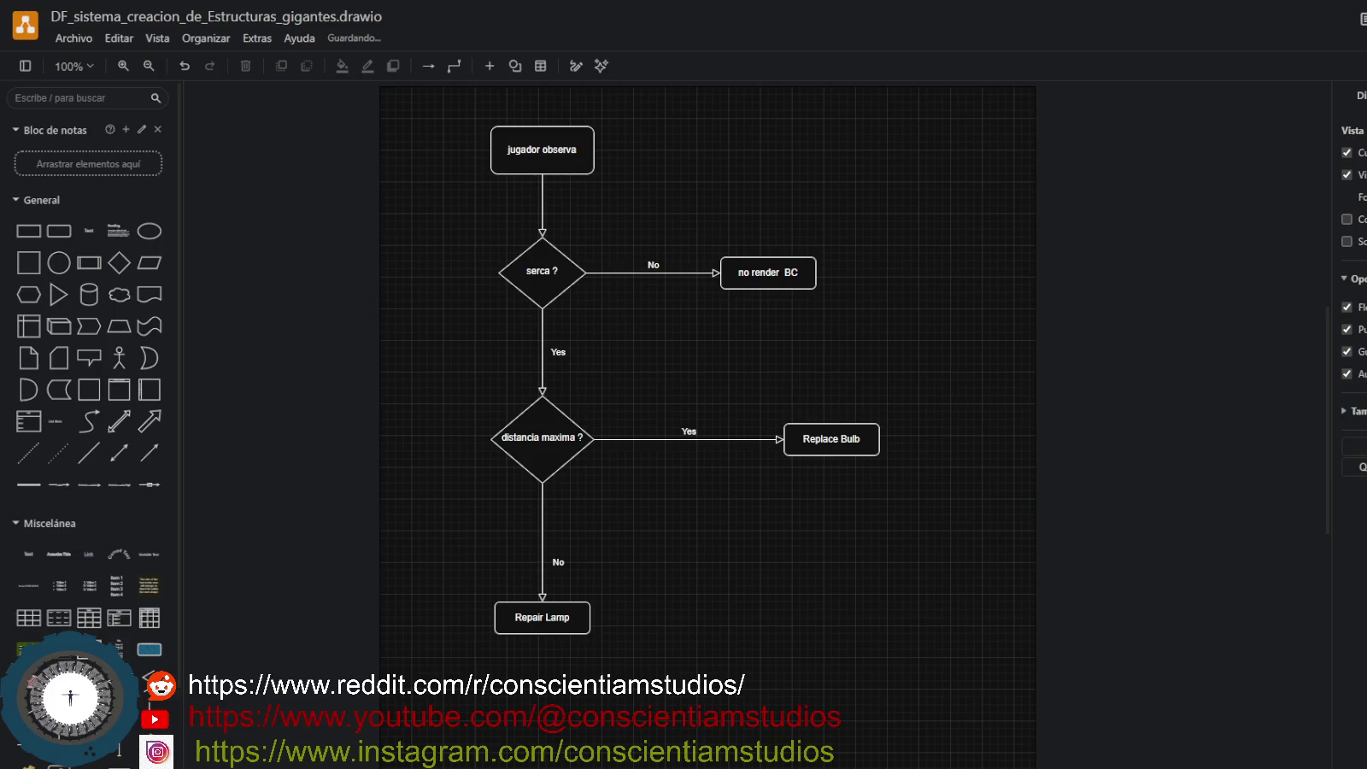
left_click(89, 618)
mouse_move(59, 617)
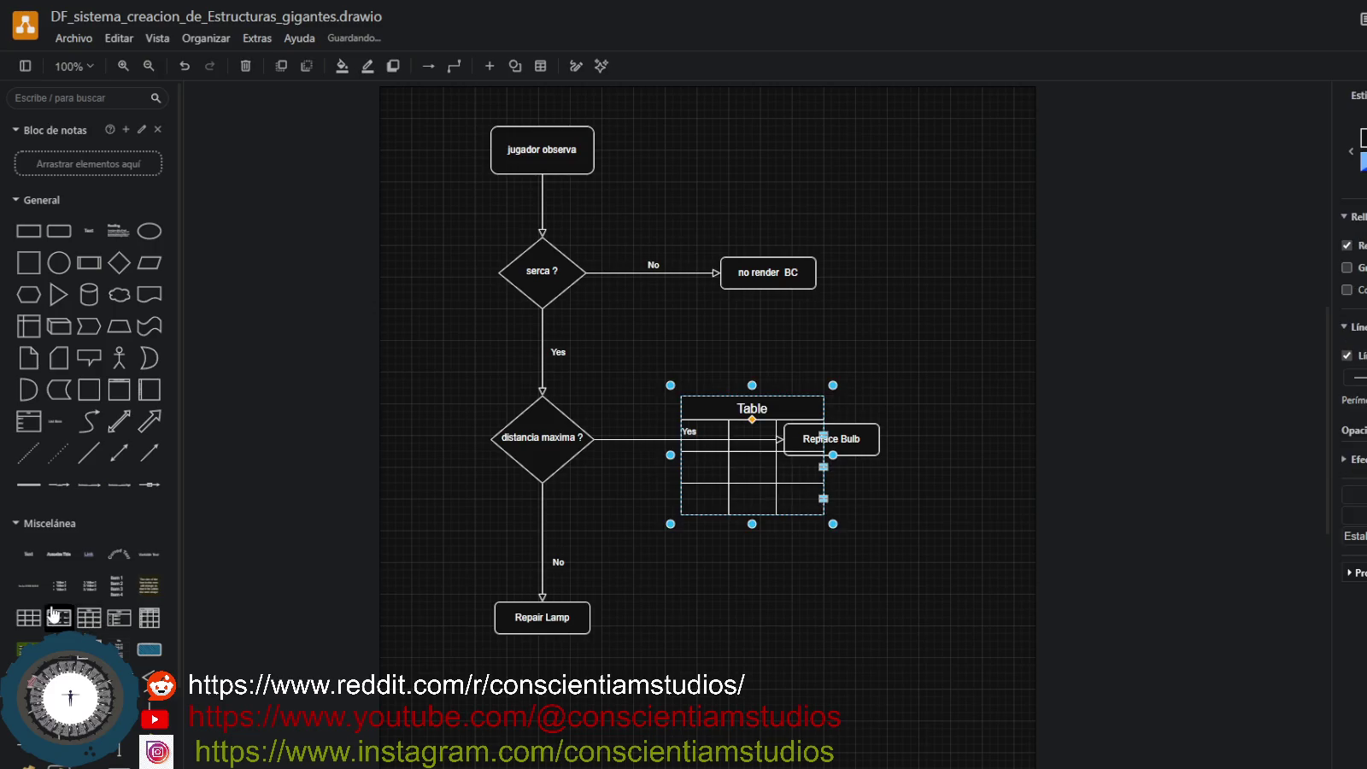
Dismiss the Windows Start menu and delete the stray Table shape from the canvas.
key("super")
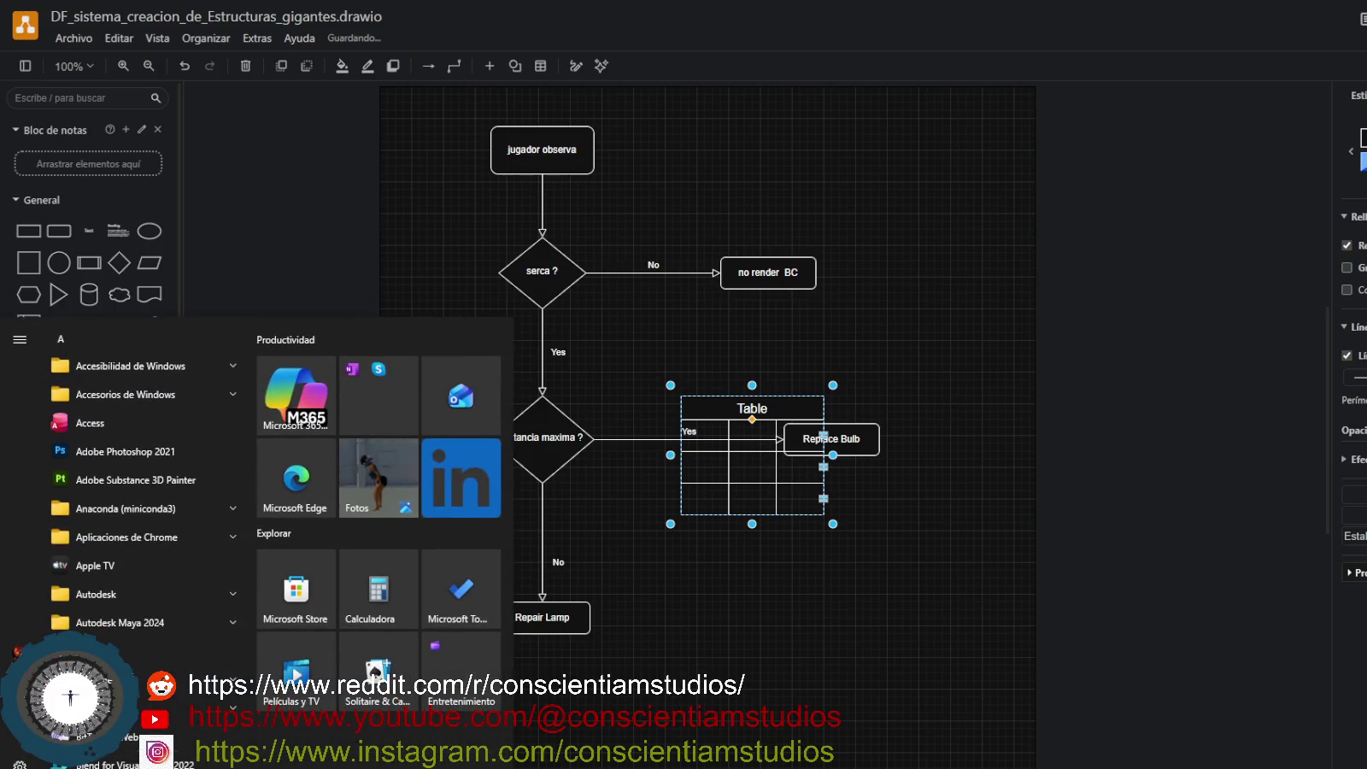
left_click(1326, 742)
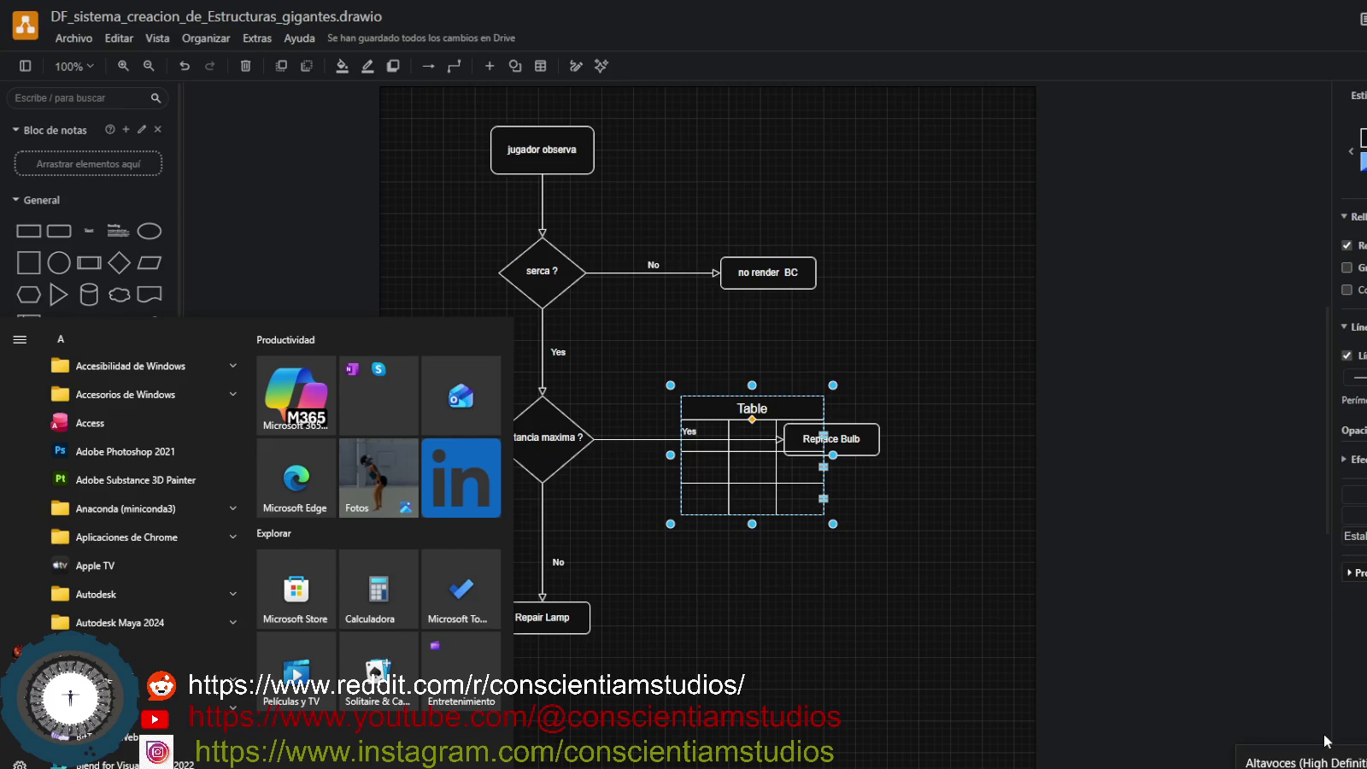
left_click(745, 543)
left_click_drag(783, 406, 768, 367)
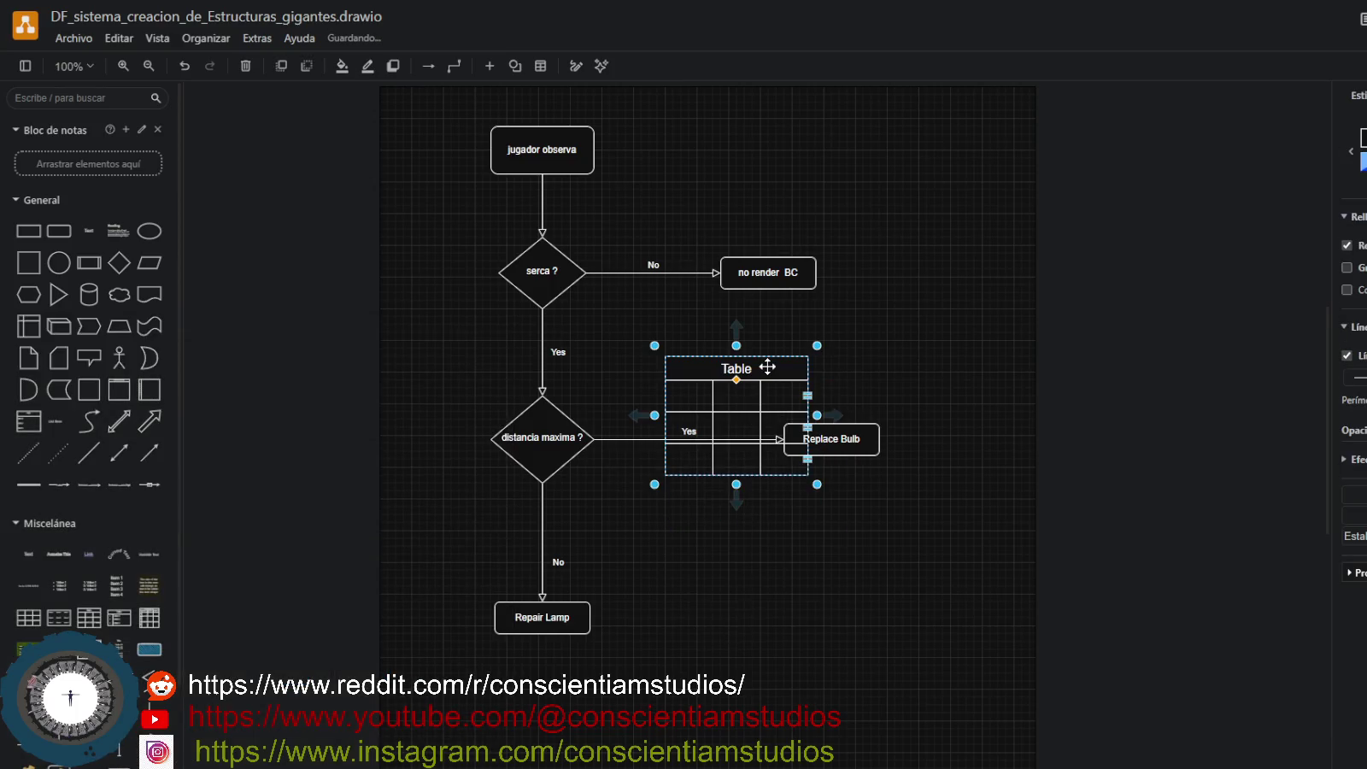
key("Delete")
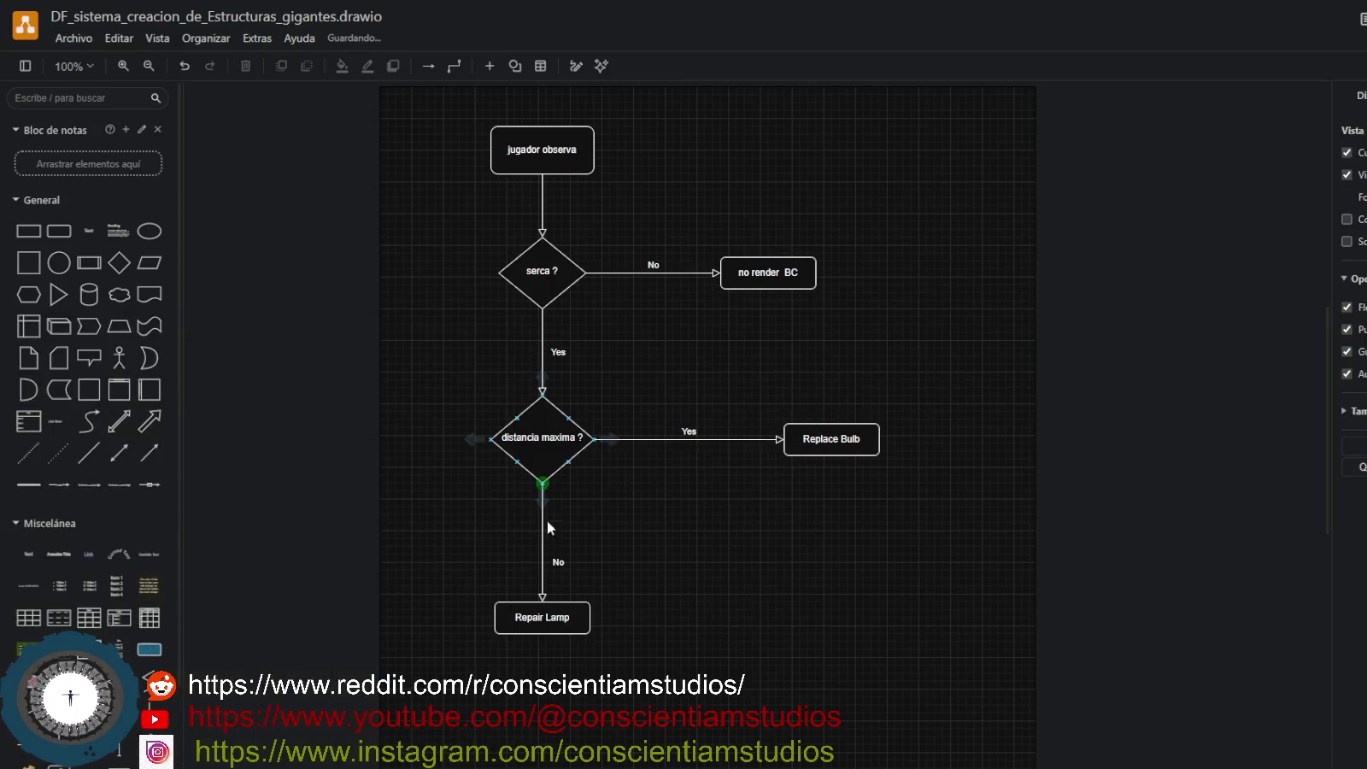
Relabel the Replace Bulb box 'Render BC Low Level Detail'.
double_click(846, 441)
type("R")
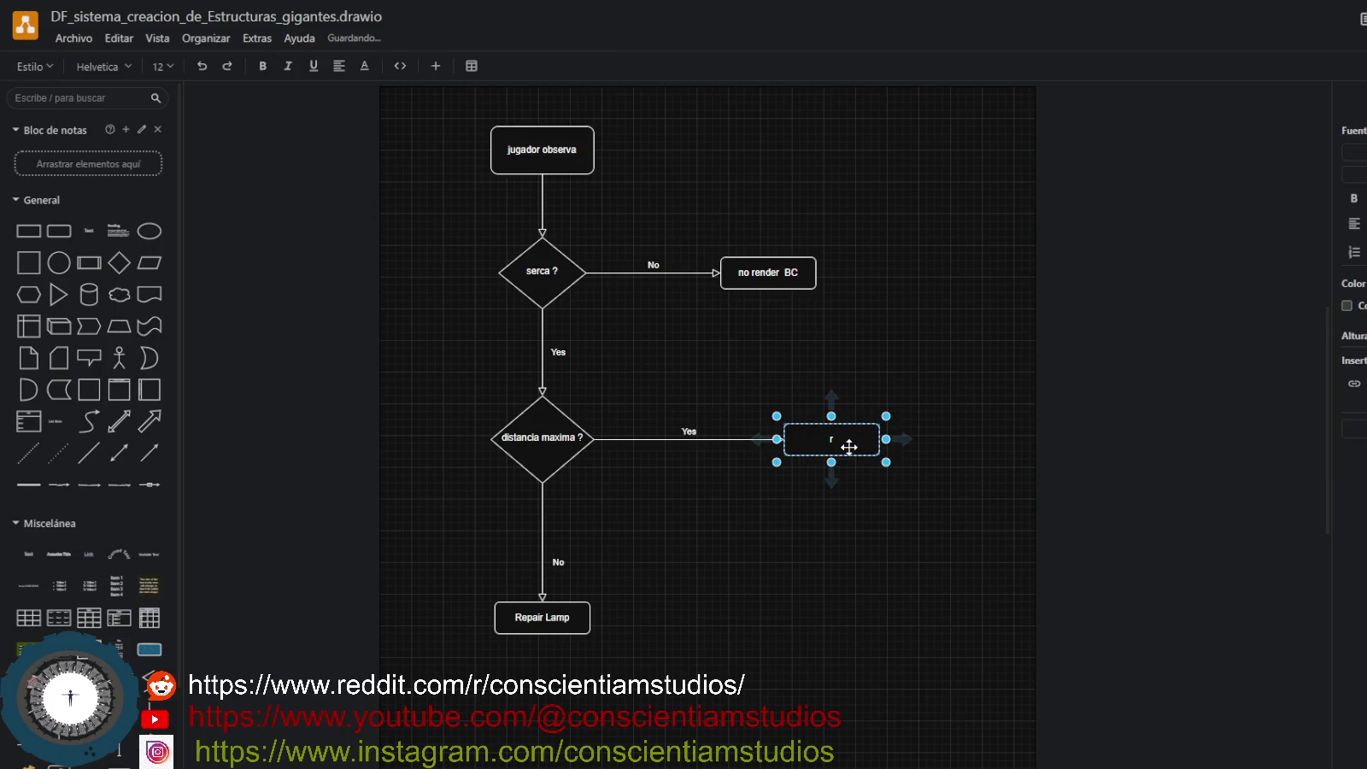
type("ender bc Low")
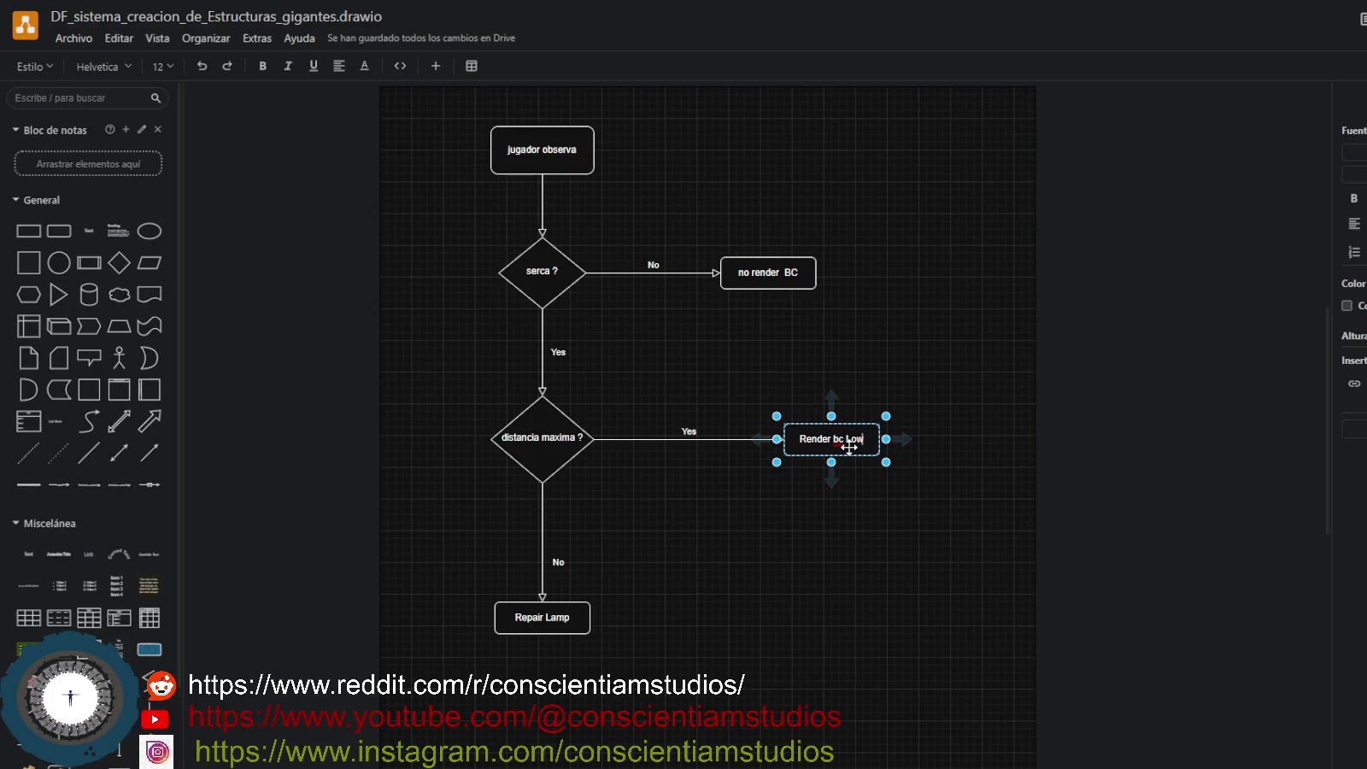
type(" Level DEtail")
key("BackSpace")
key("BackSpace")
key("BackSpace")
key("BackSpace")
key("BackSpace")
type("etail")
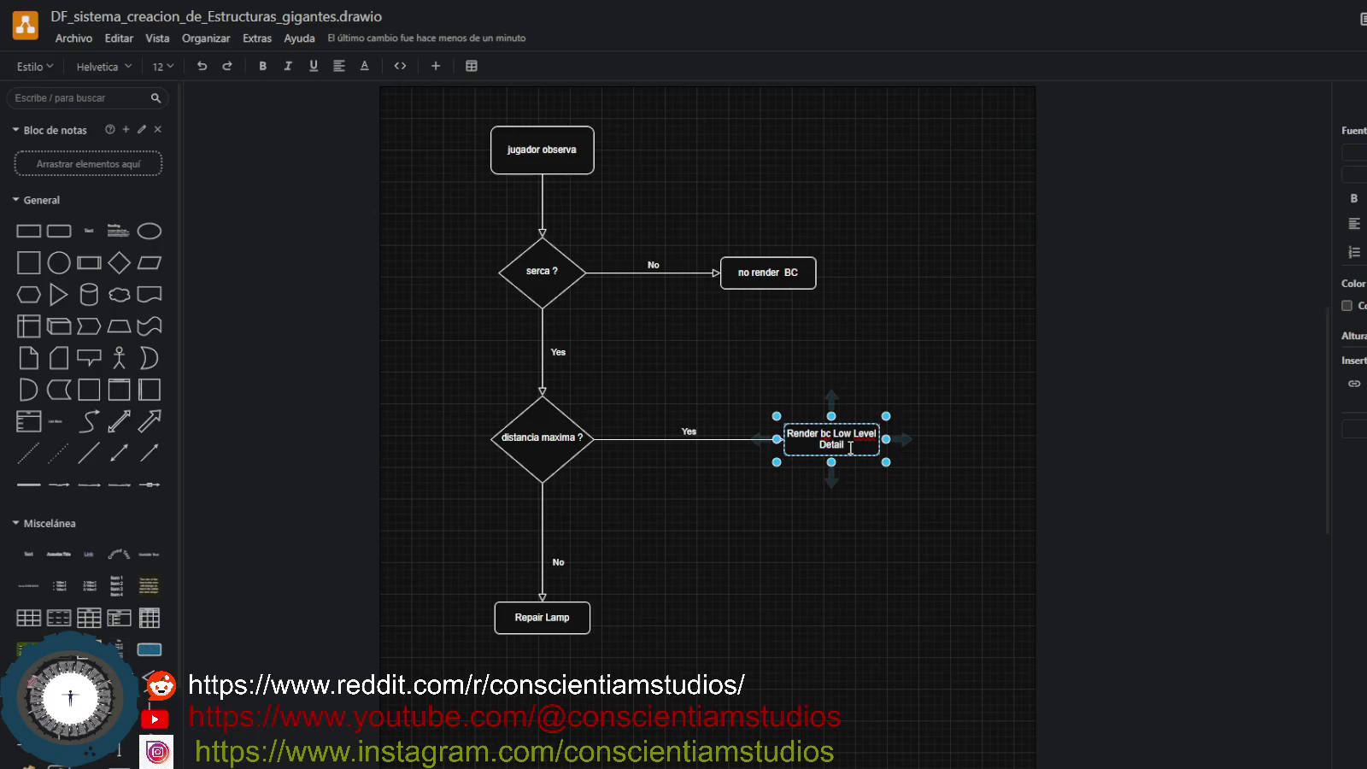
key("Left")
key("BackSpace")
key("BackSpace")
type("BC")
left_click(737, 420)
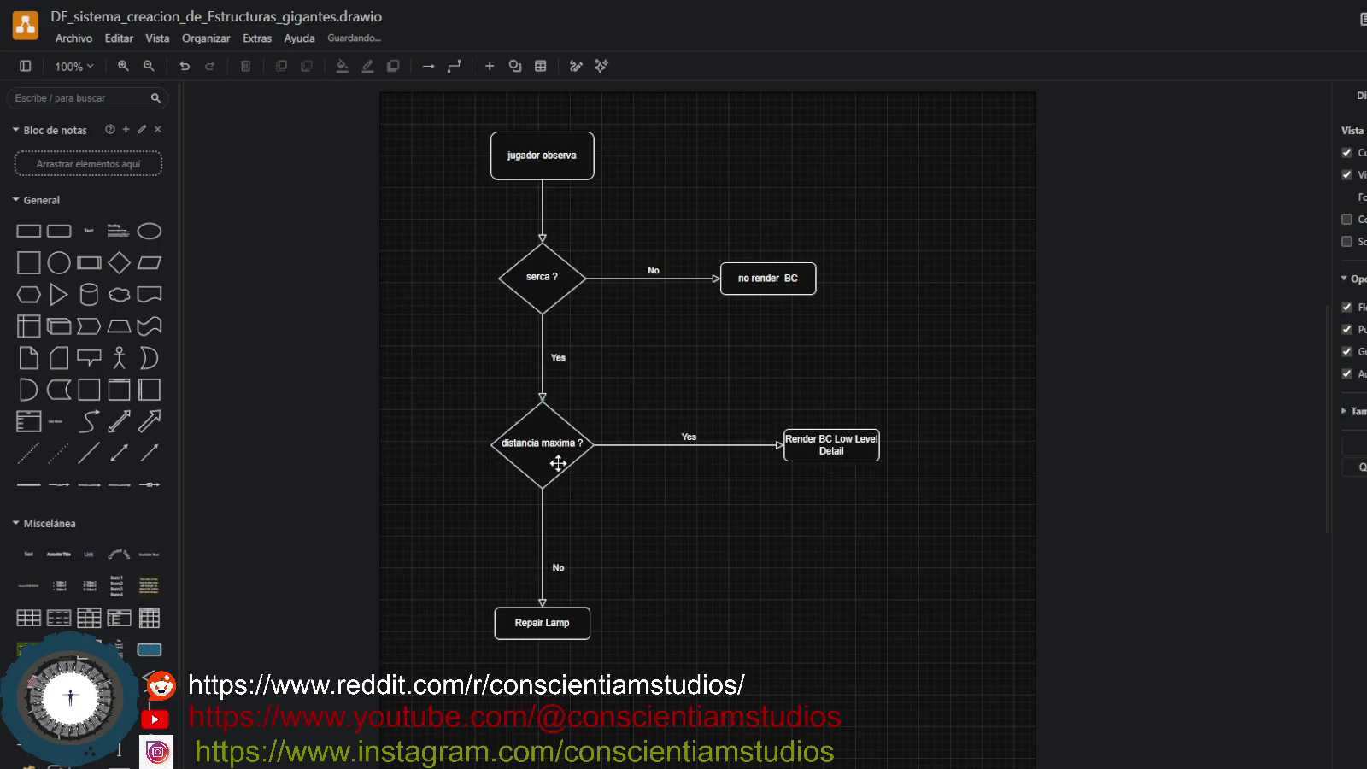
Relabel the Repair Lamp box 'Render BC'.
left_click(561, 619)
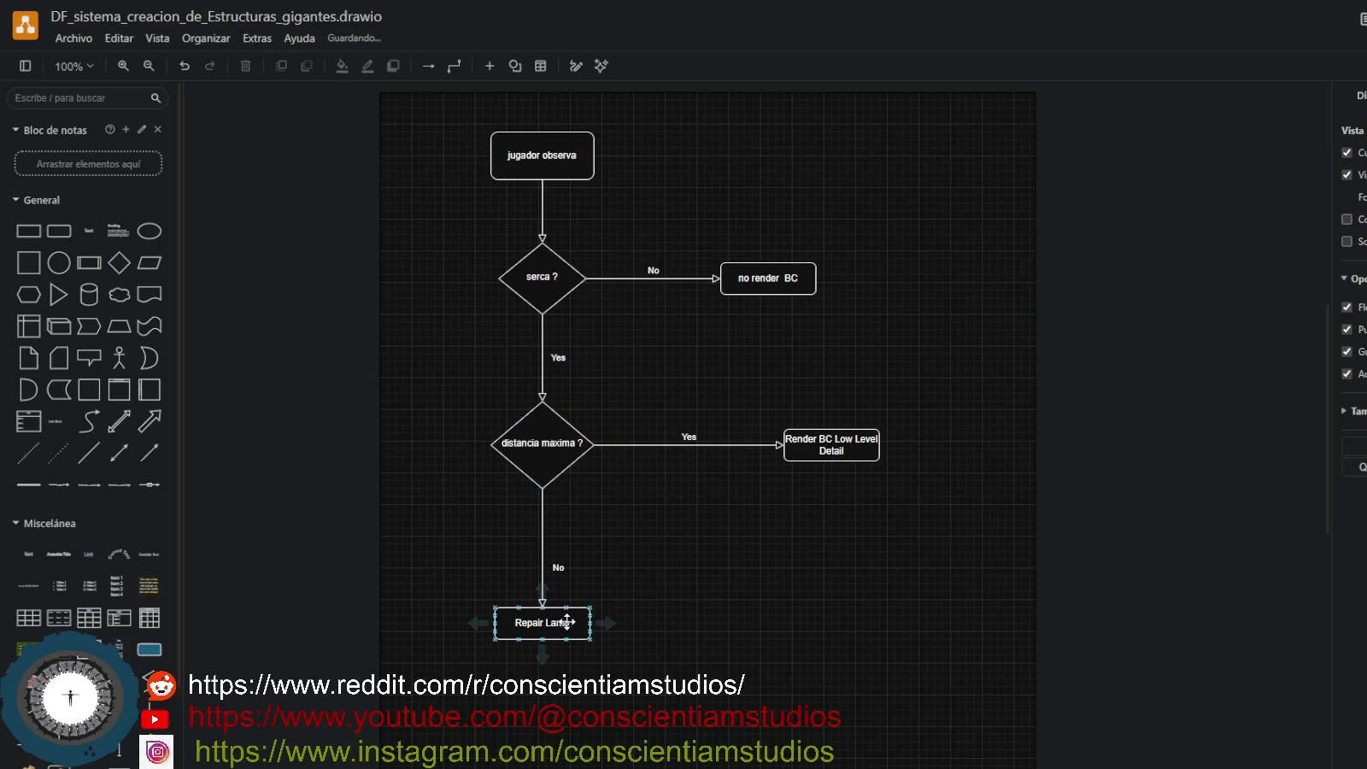
double_click(560, 619)
type("Render BC")
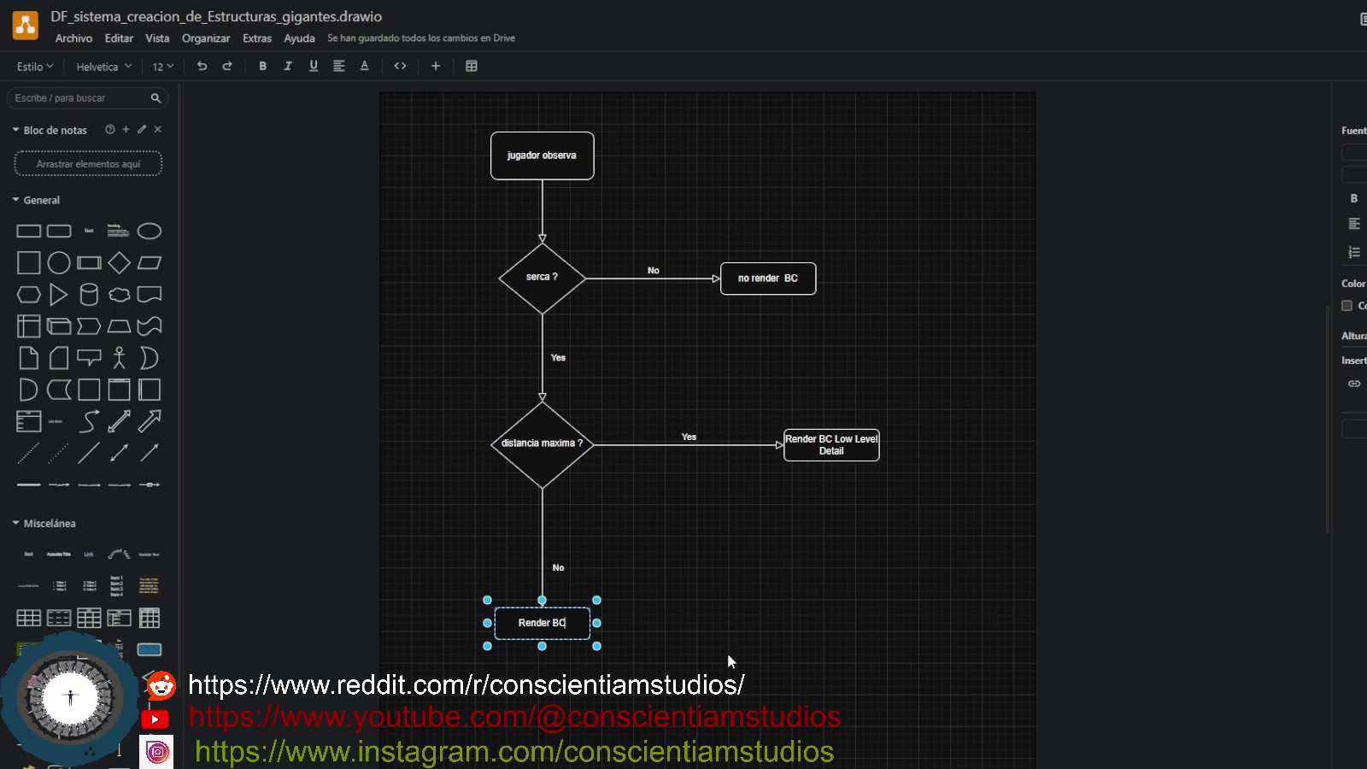
left_click(727, 652)
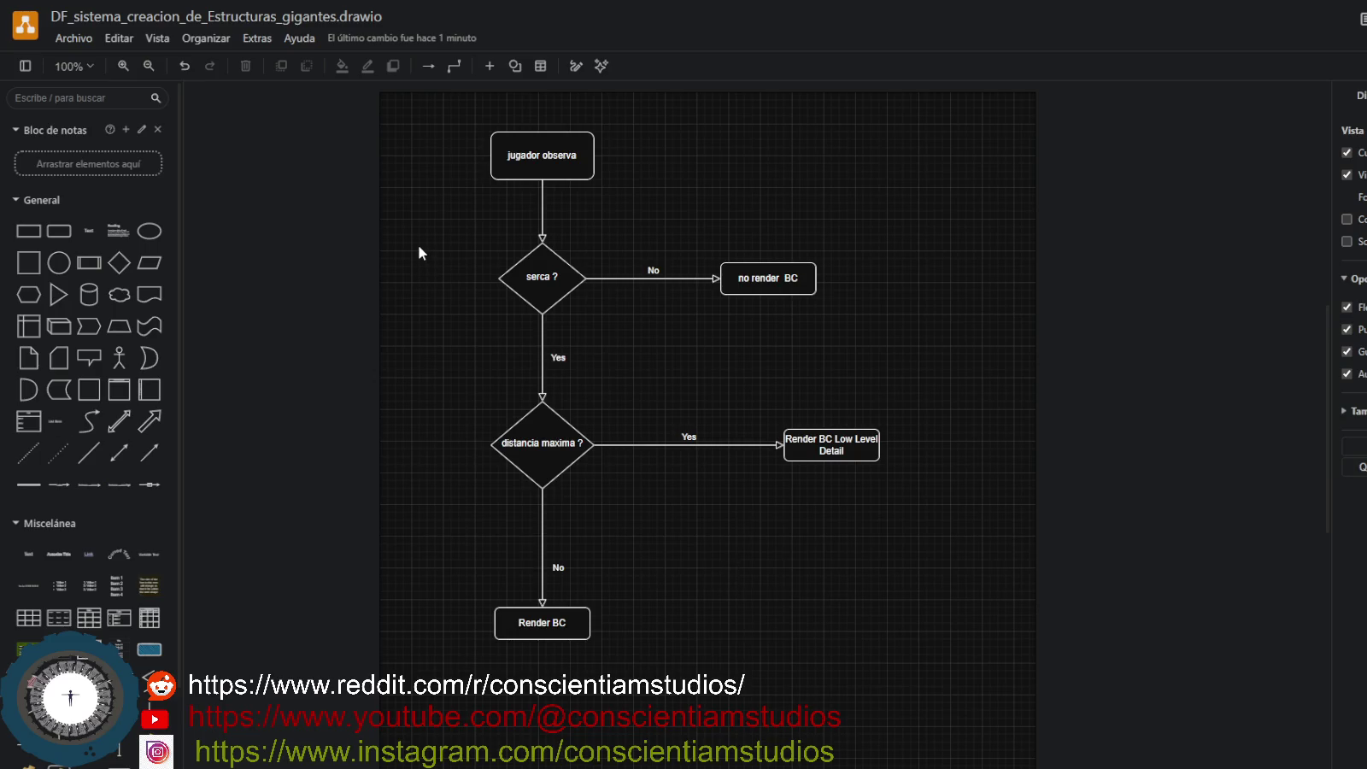
Widen and realign the 'serca ?' diamond and nudge 'jugador observa' slightly upward.
left_click(75, 43)
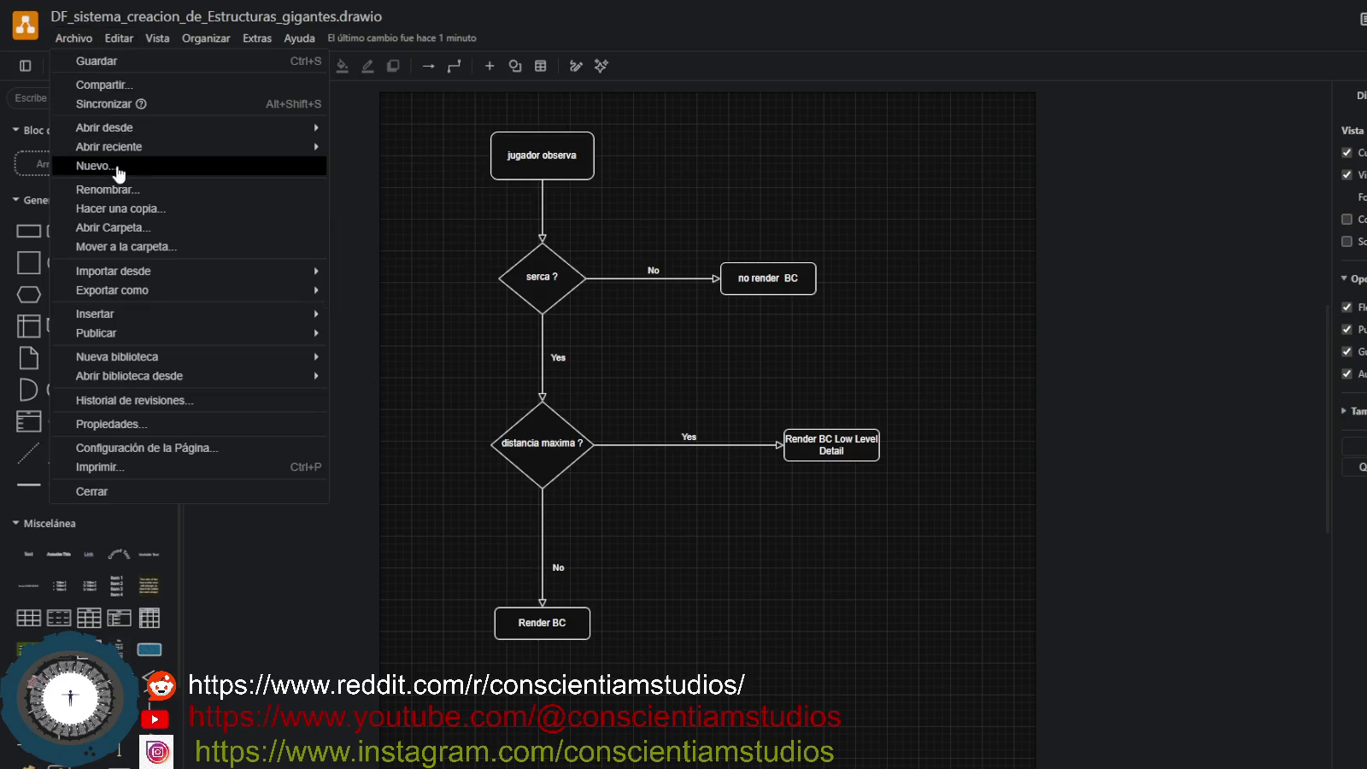
left_click(426, 236)
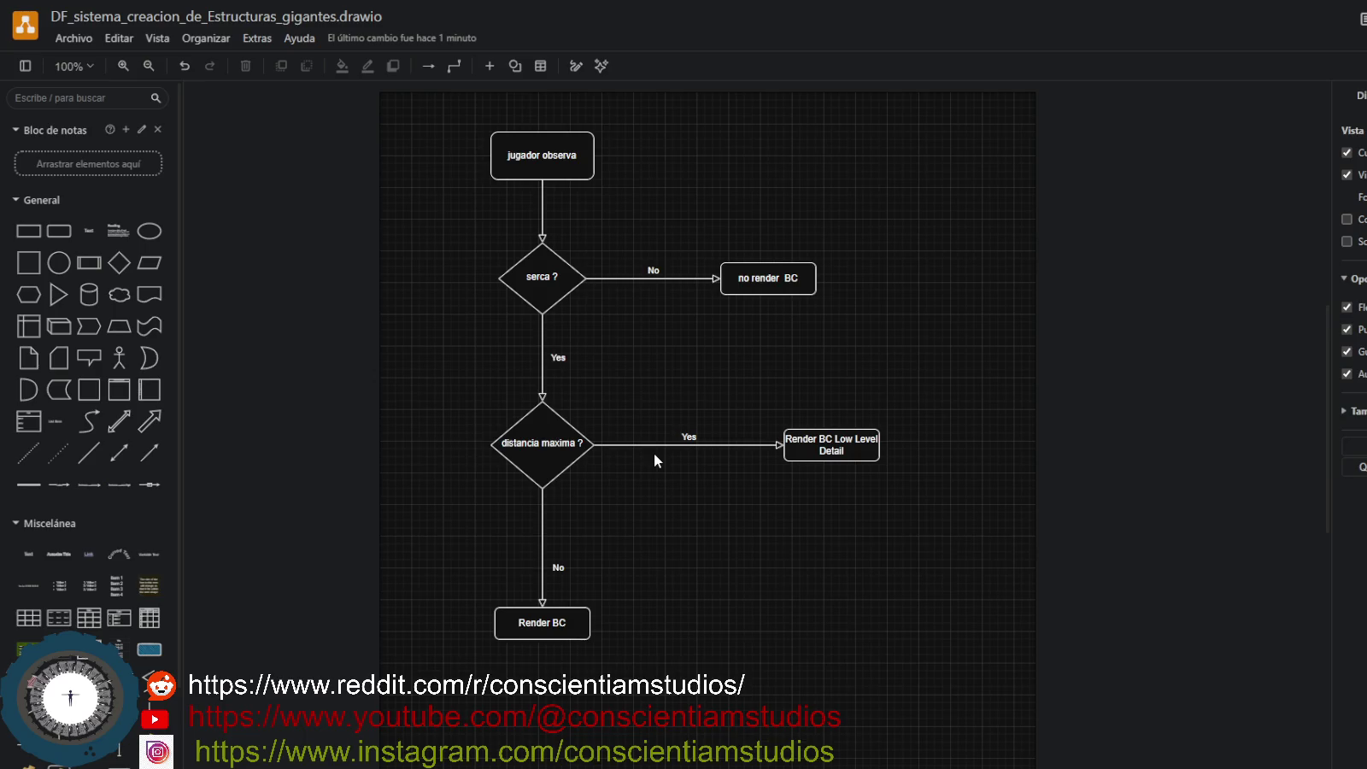
left_click(509, 270)
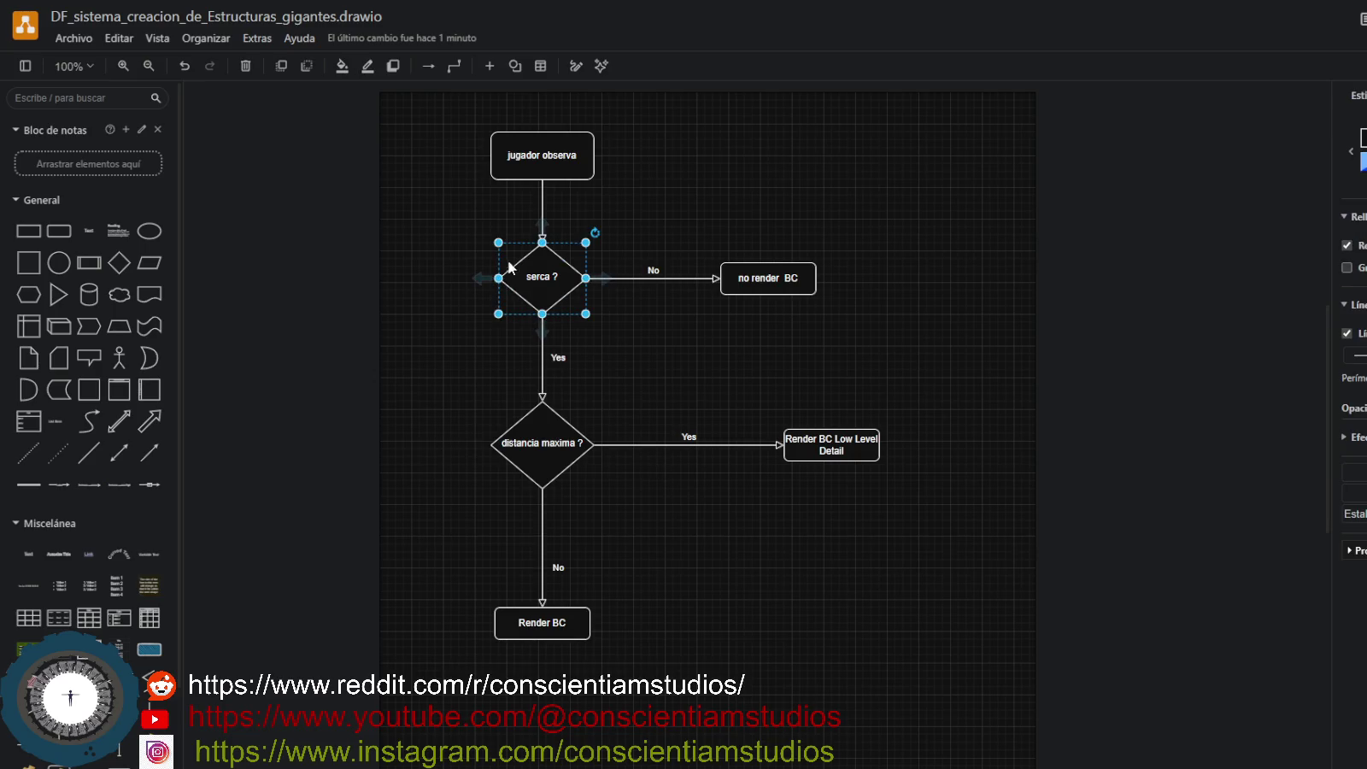
left_click_drag(499, 243, 490, 243)
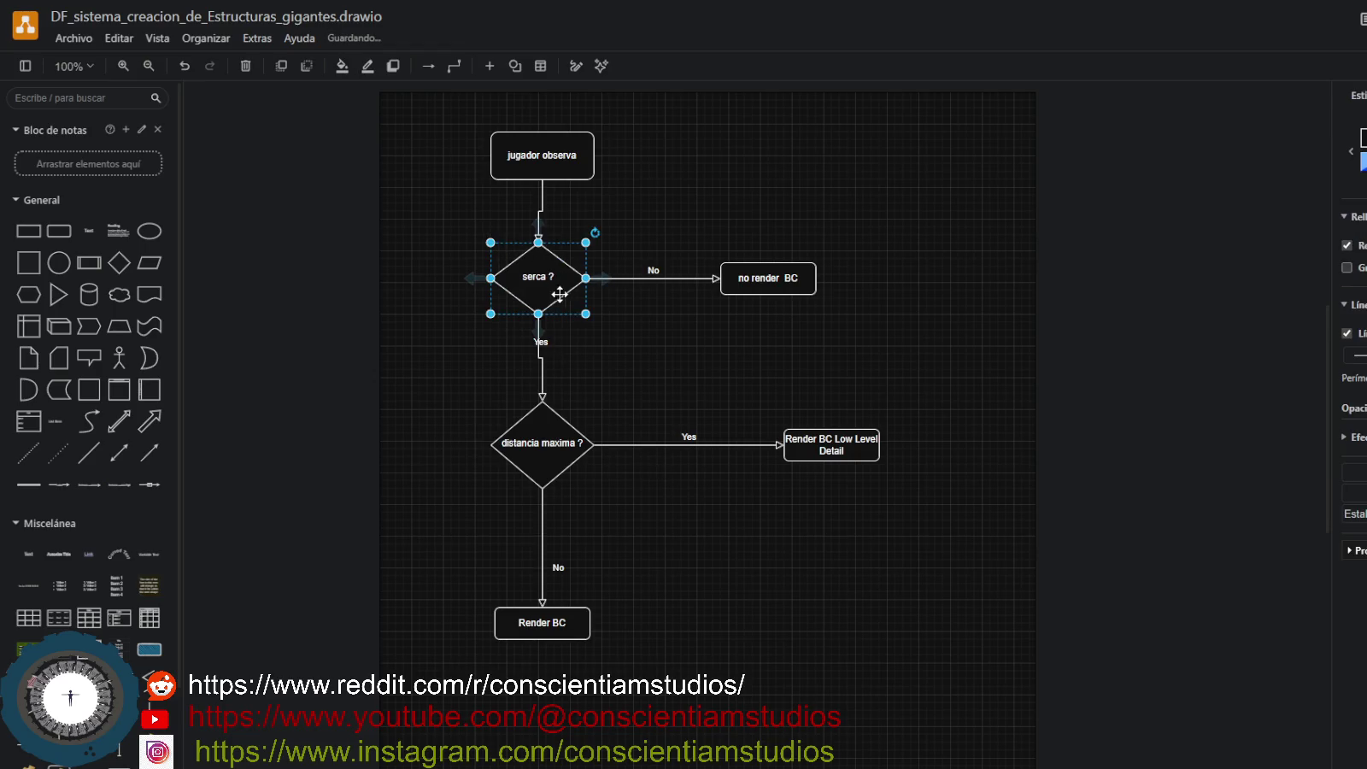
left_click_drag(564, 295, 566, 295)
left_click(748, 400)
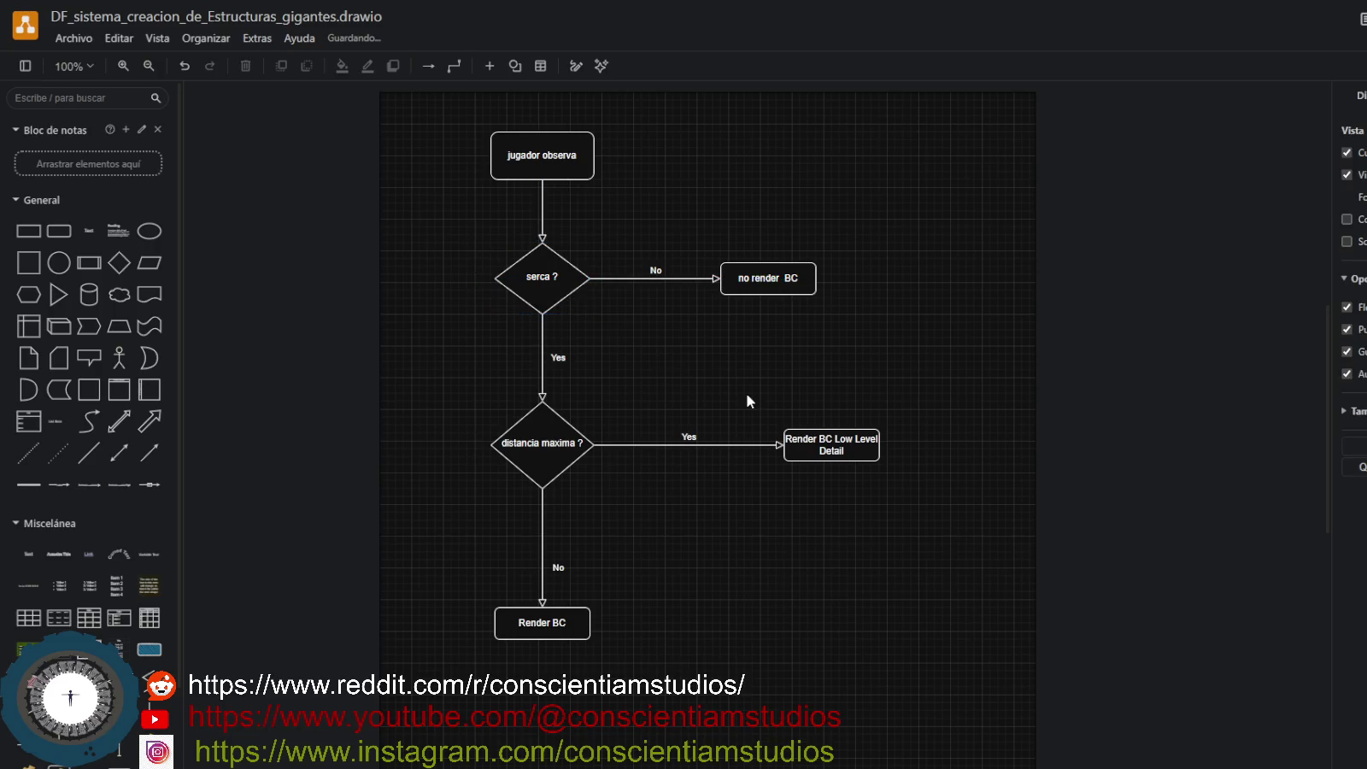
left_click_drag(557, 163, 561, 136)
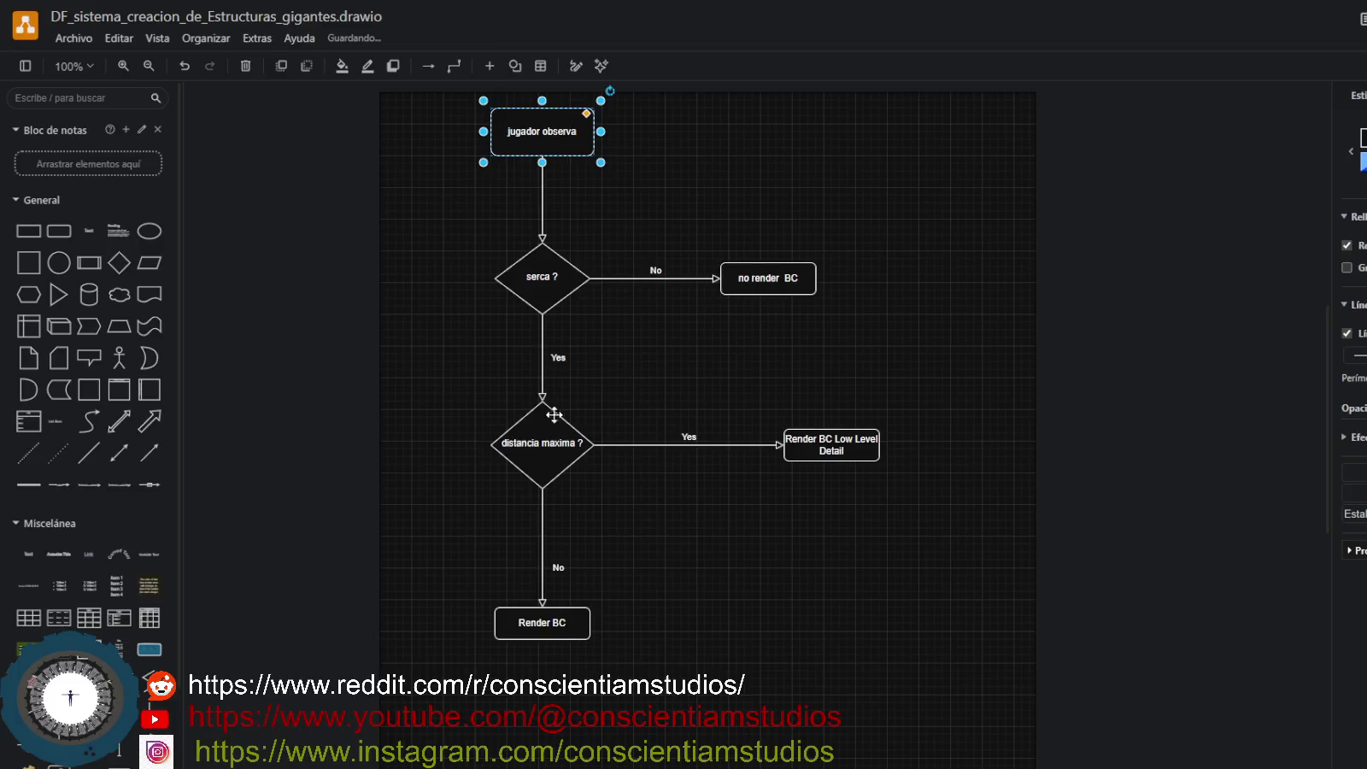
Select 'distancia maxima ?' with its two result boxes and drag them down.
left_click_drag(446, 411, 814, 656)
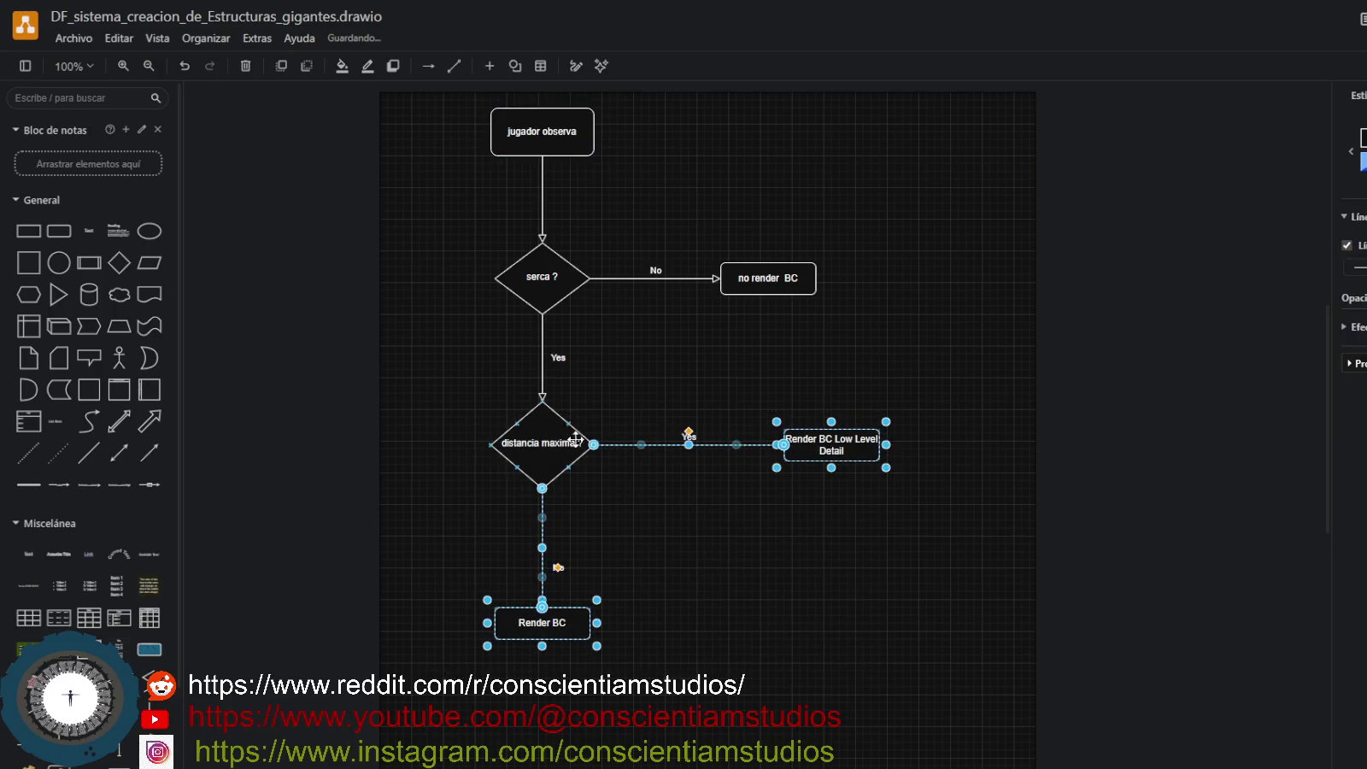
left_click(546, 439)
mouse_move(546, 439)
left_mouse_down()
mouse_move(551, 455)
mouse_move(547, 443)
left_mouse_up()
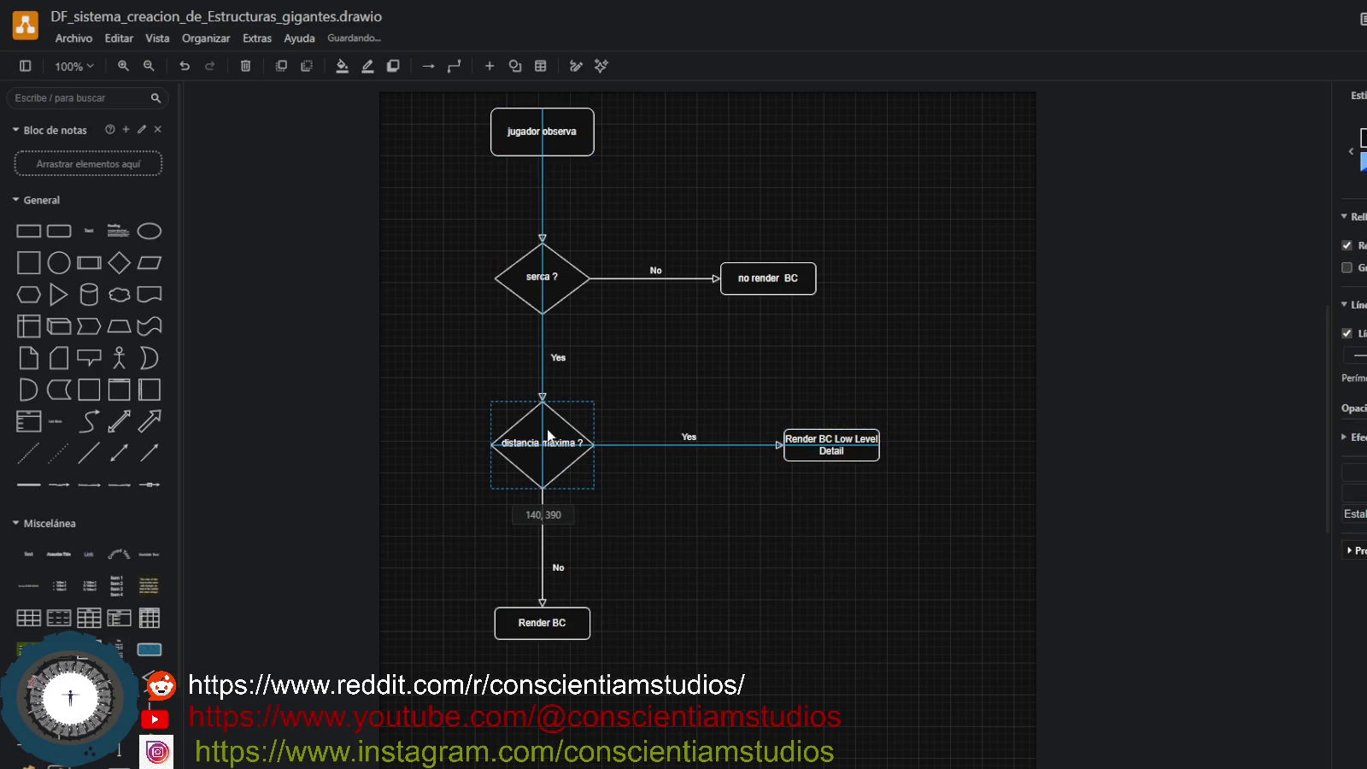
left_click_drag(460, 369, 937, 699)
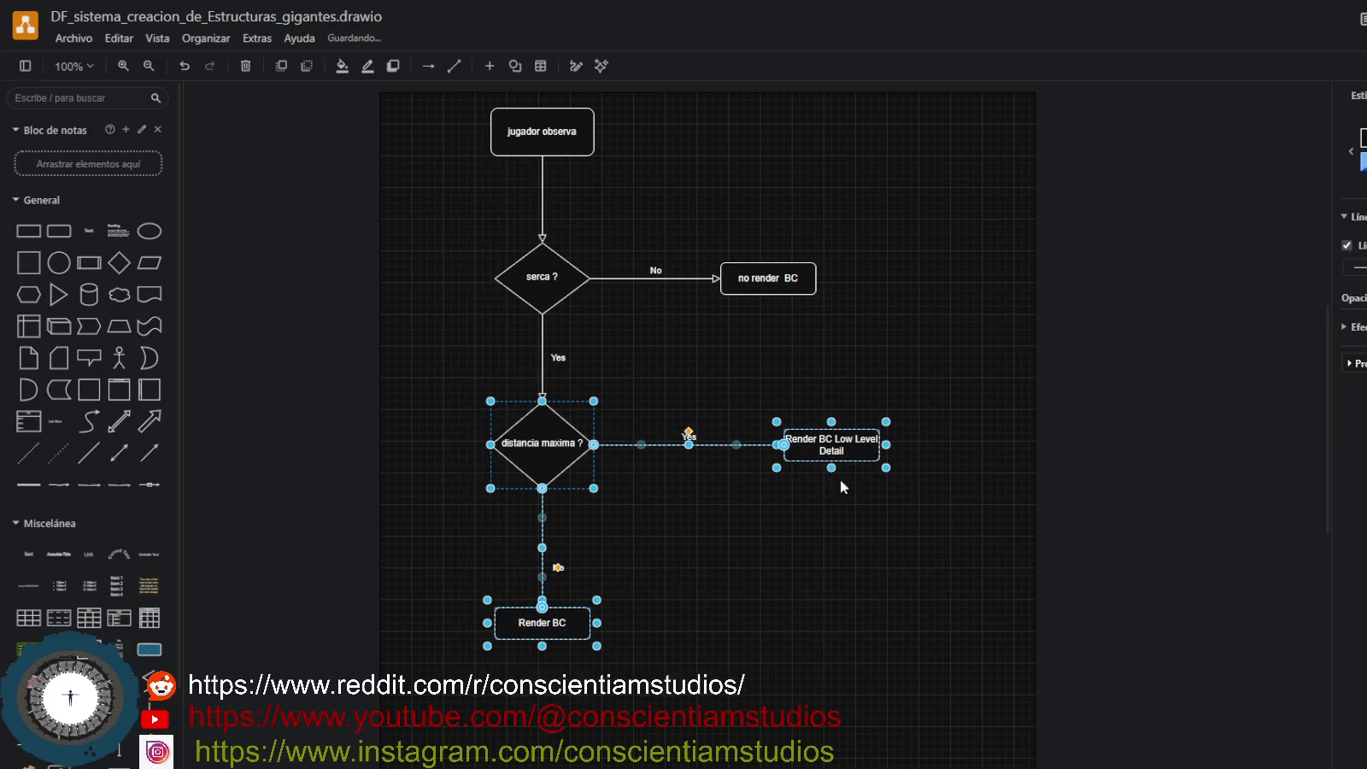
left_click_drag(812, 446, 812, 510)
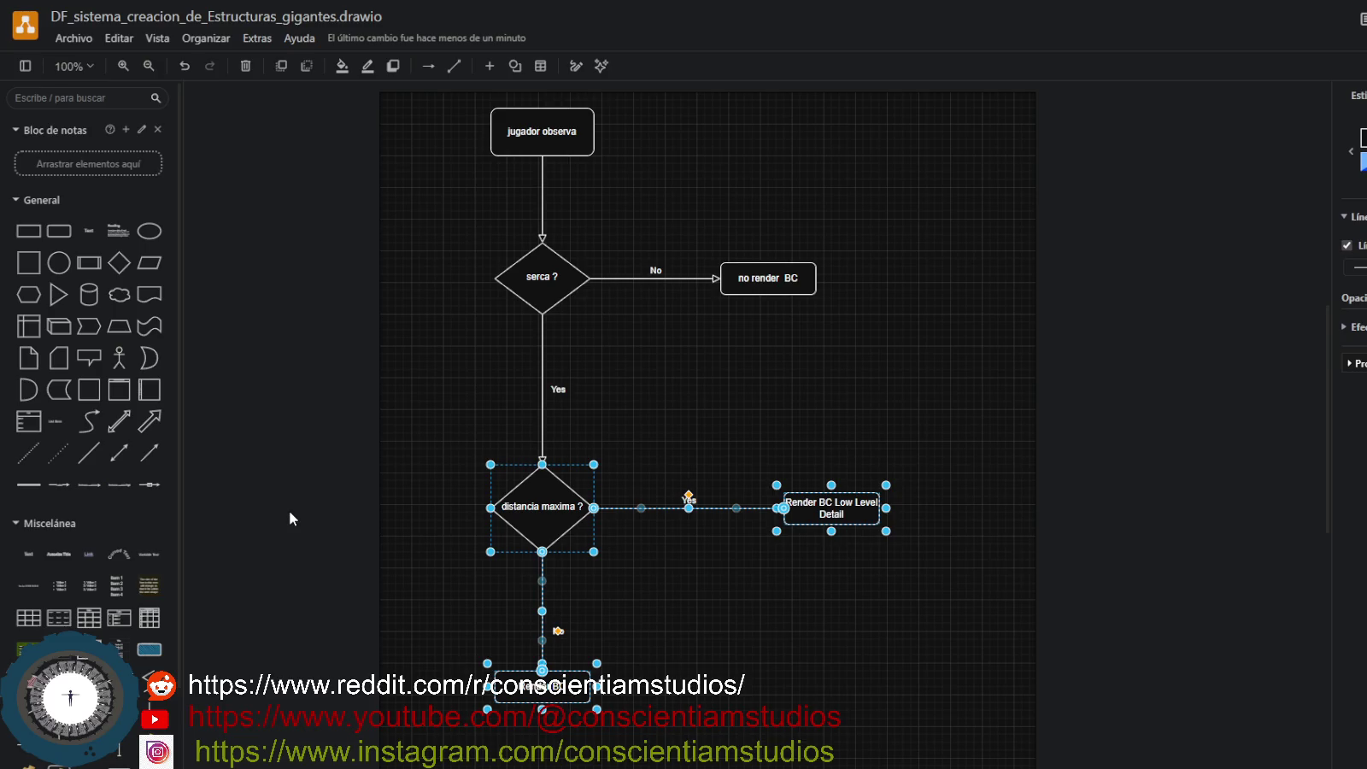
Shift the lower decision group further down and check the connector's routing styles.
left_click_drag(556, 516, 564, 547)
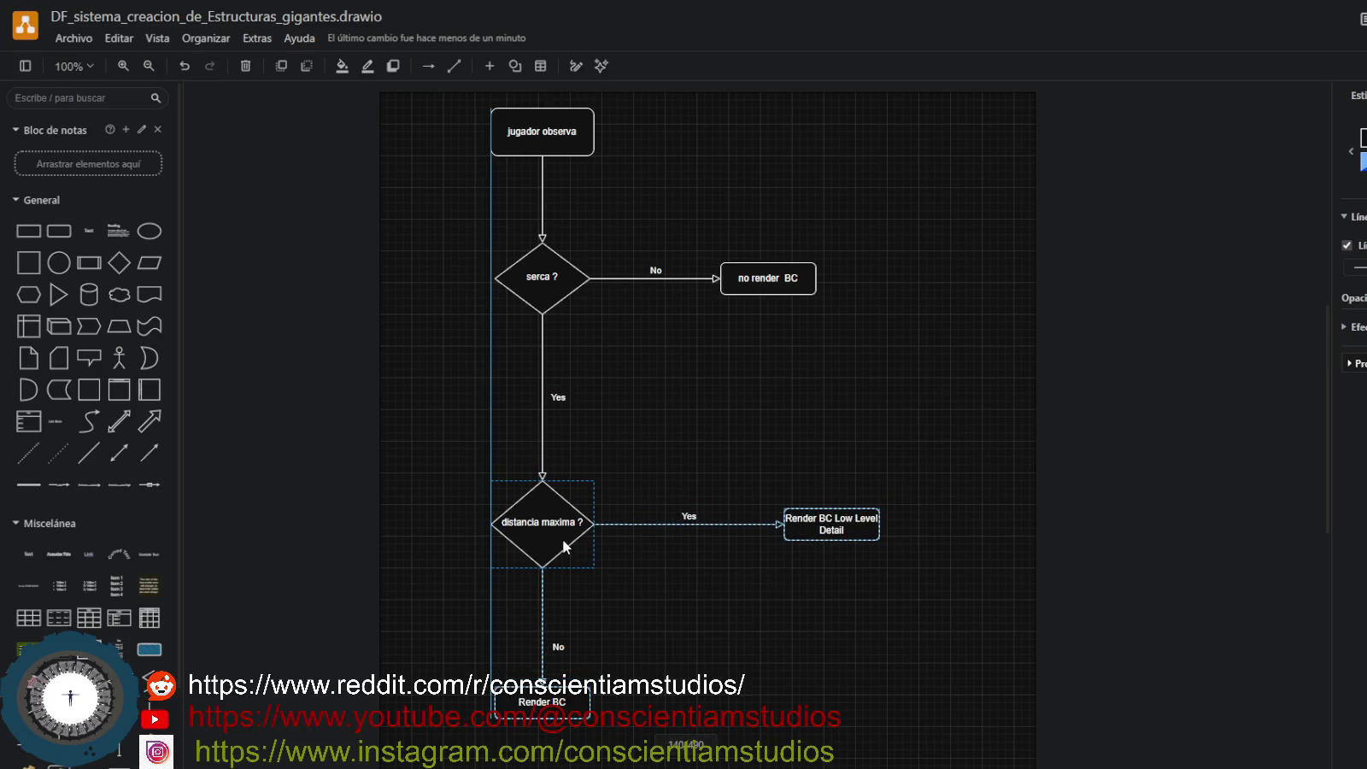
left_click(545, 417)
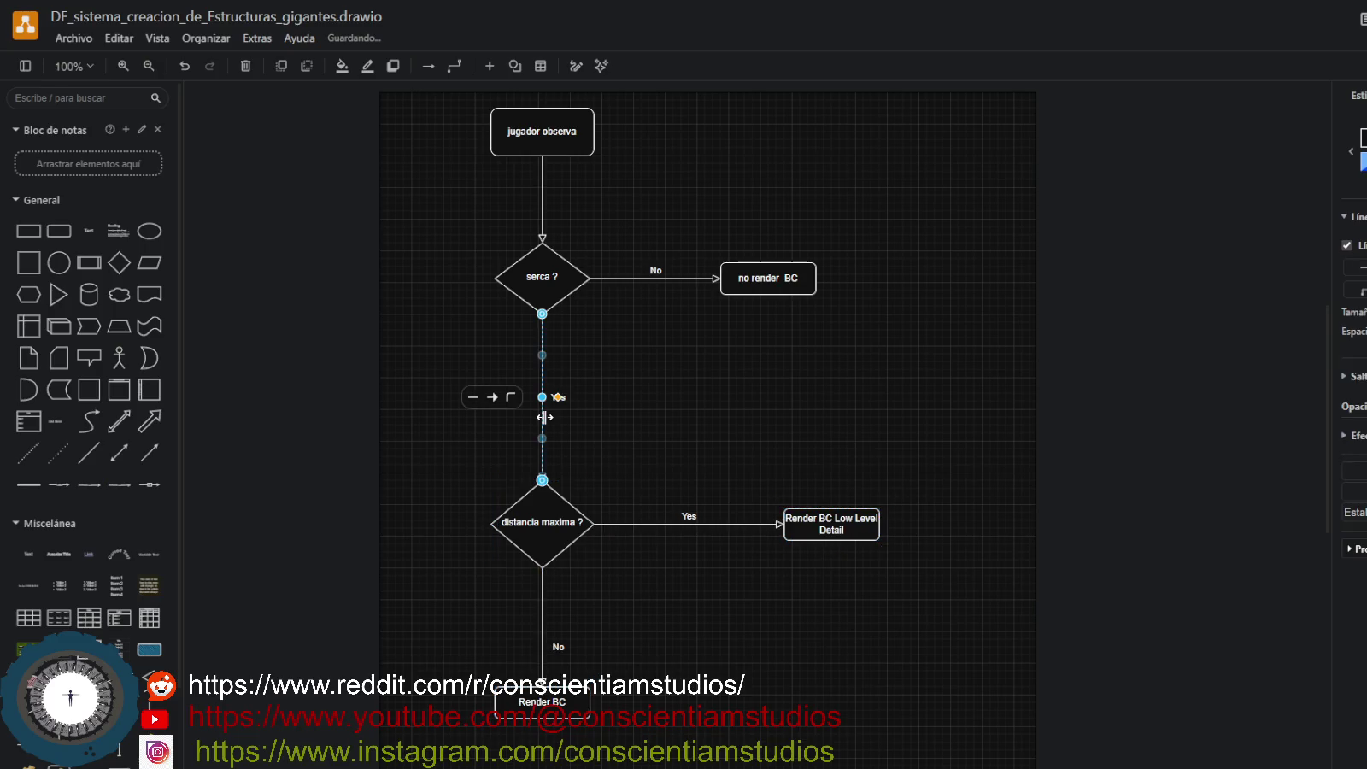
left_click(511, 398)
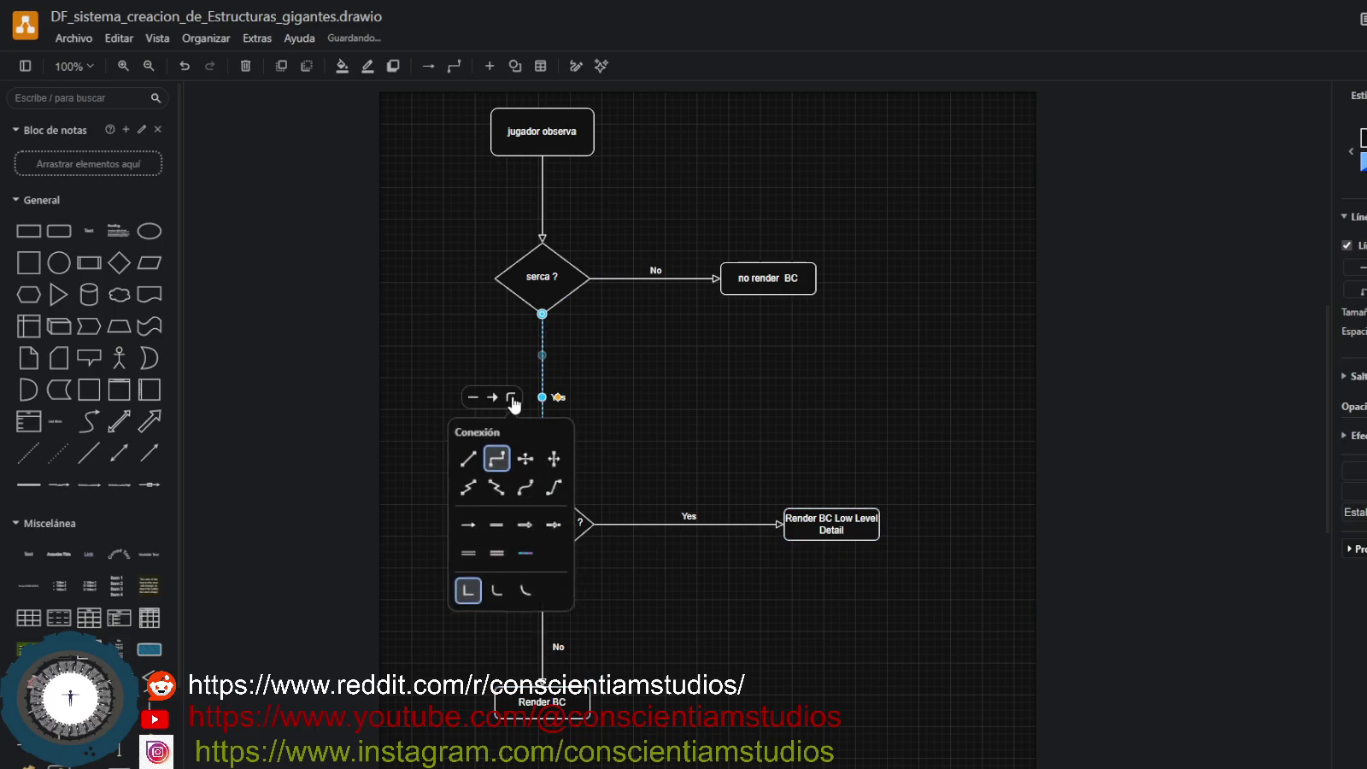
left_click(565, 301)
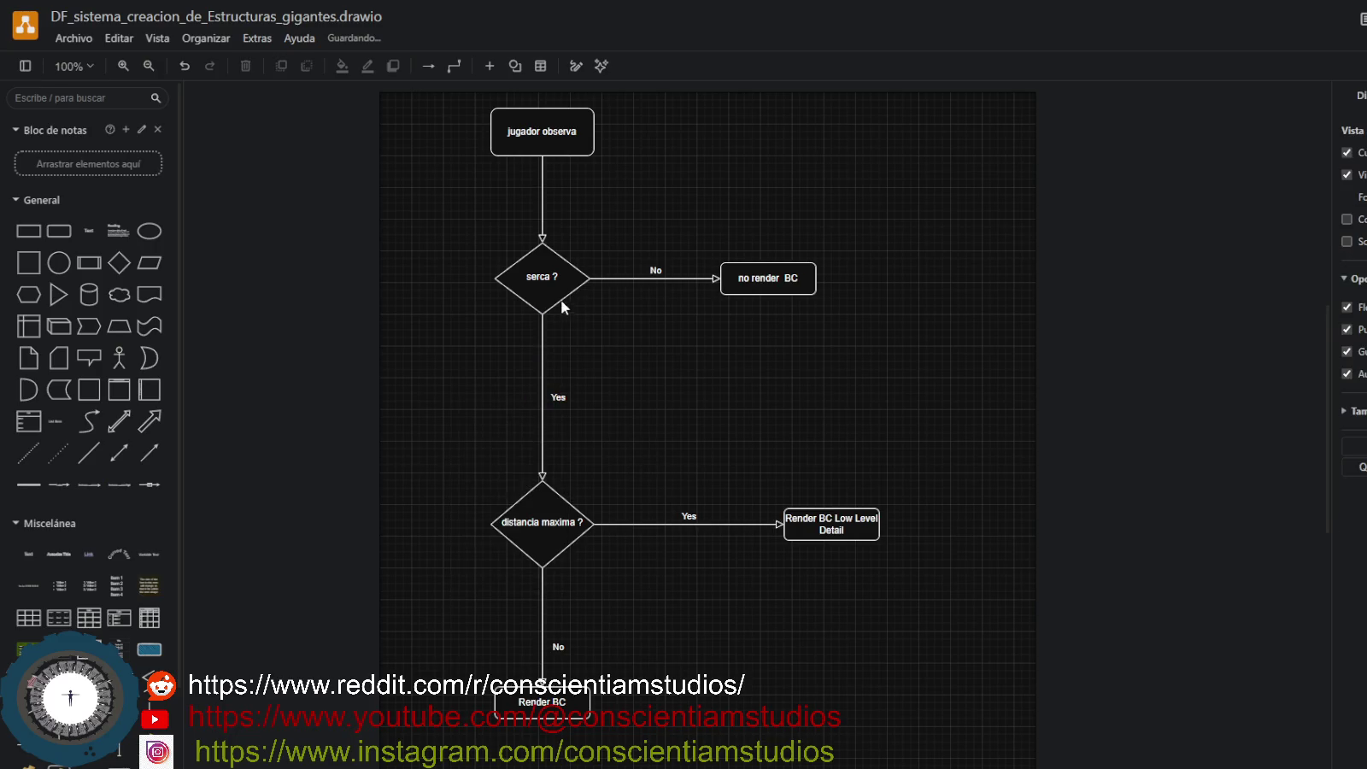
double_click(553, 302)
left_click(600, 358)
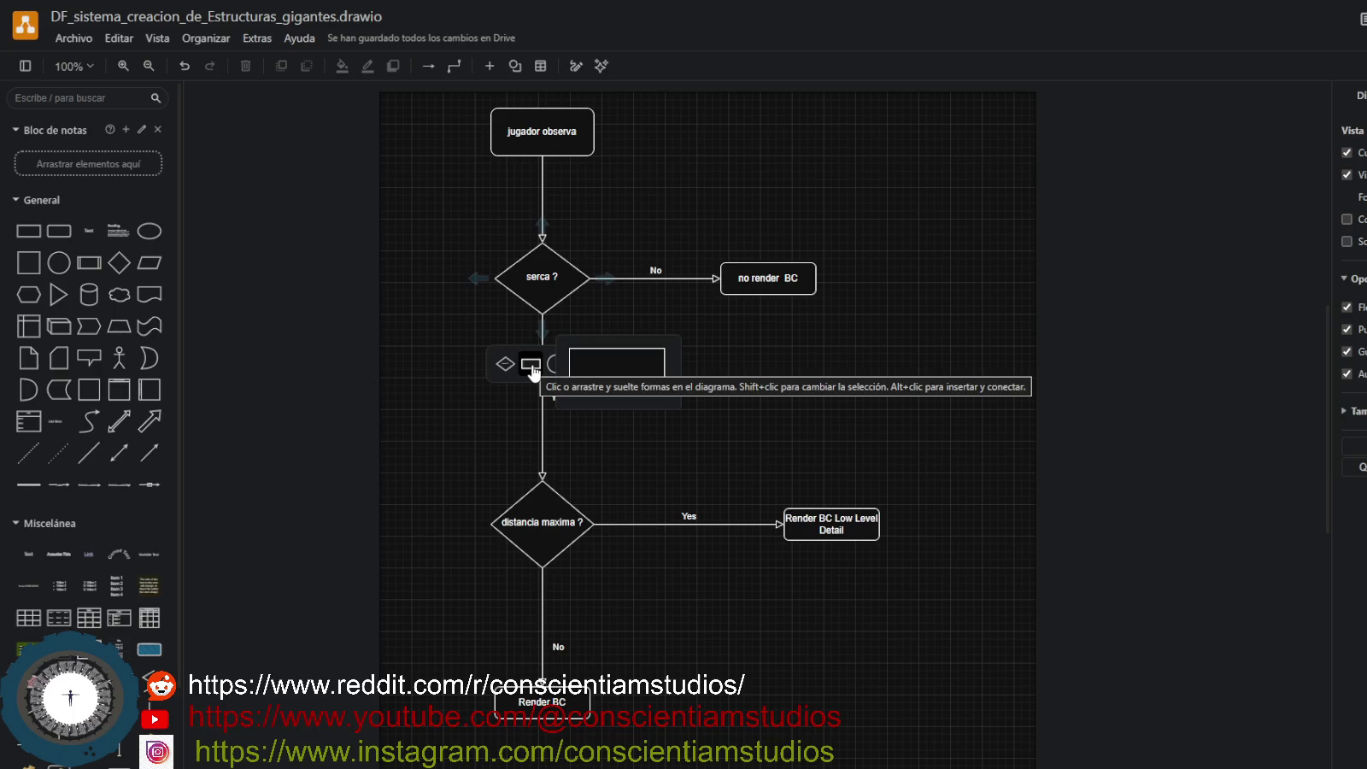
Insert a rectangle below 'serca ?' on its connector and start a label on that arrow.
left_click(530, 369)
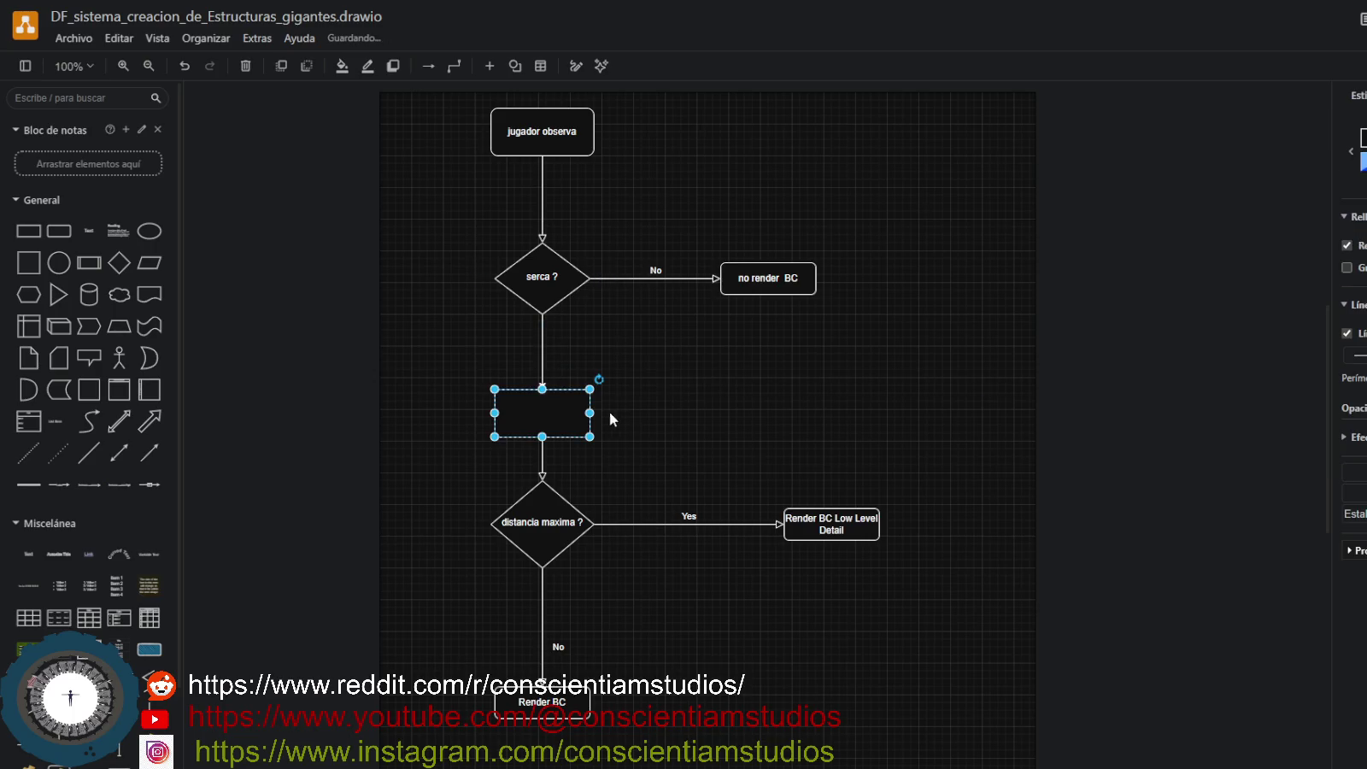
mouse_move(565, 412)
left_mouse_down()
mouse_move(614, 384)
mouse_move(568, 383)
left_mouse_up()
left_click(541, 462)
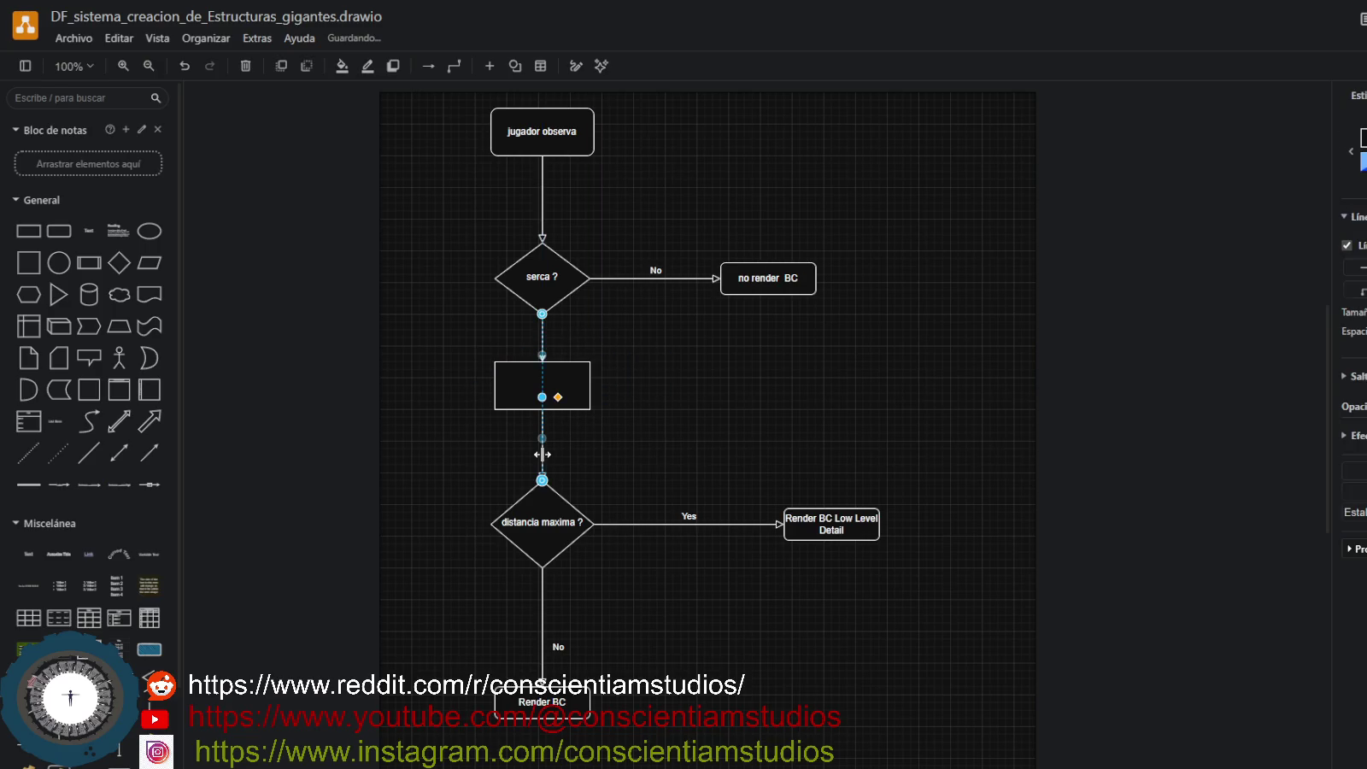
left_click(653, 455)
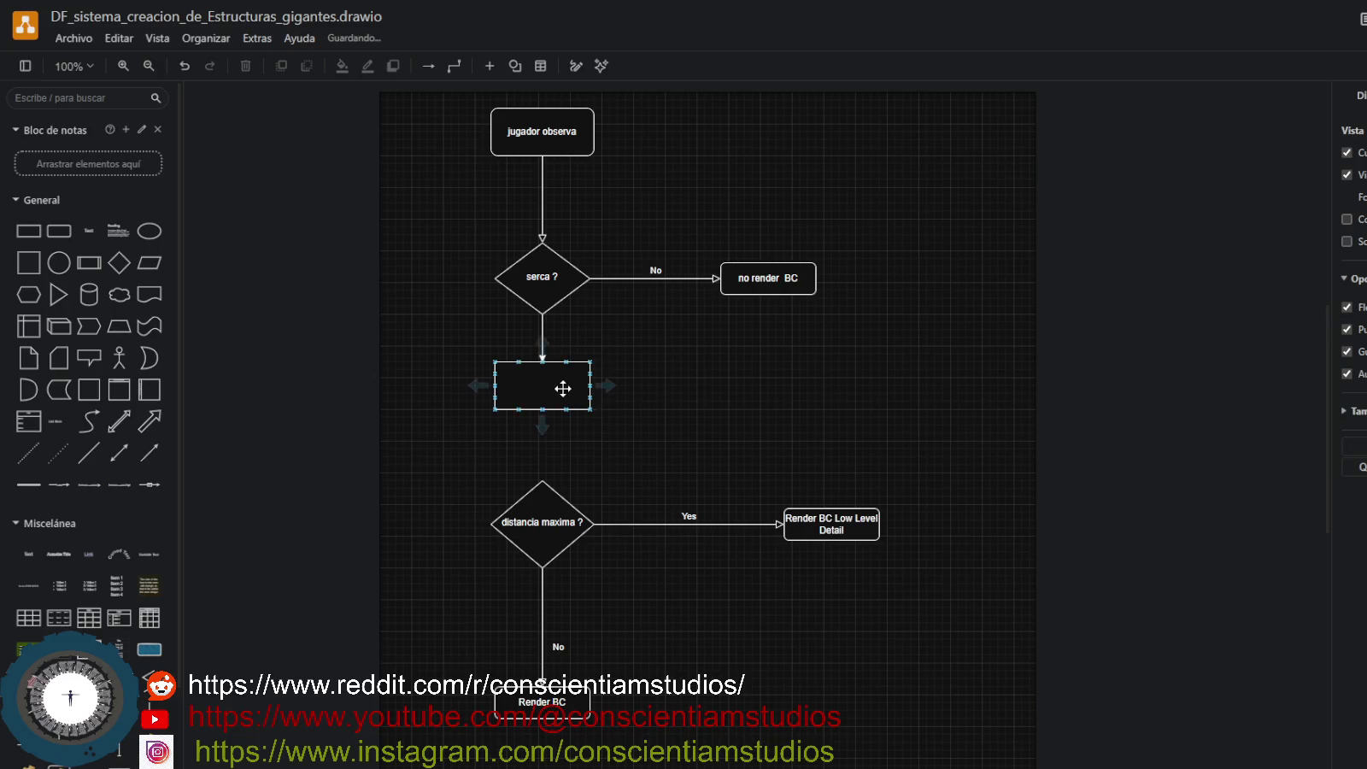
left_click_drag(561, 387, 560, 376)
left_click(542, 342)
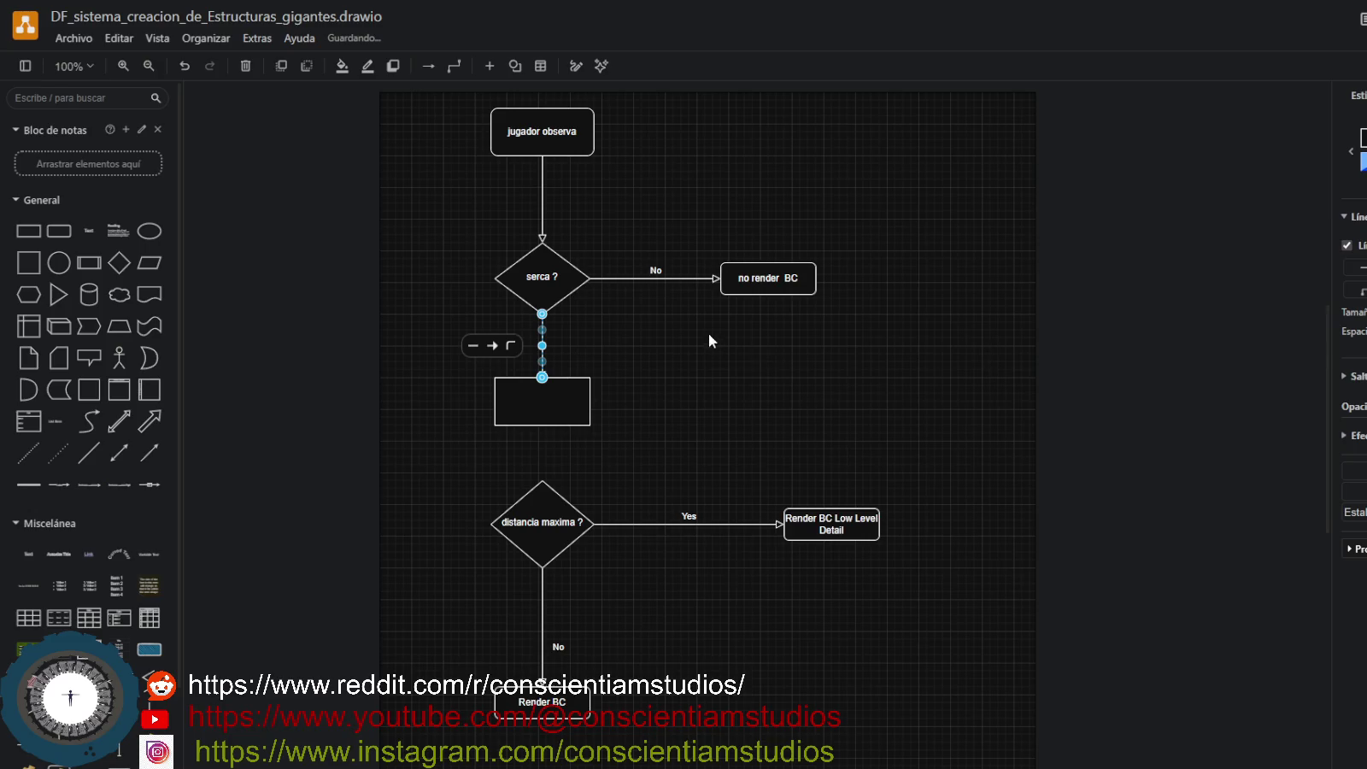
left_click(583, 340)
double_click(542, 337)
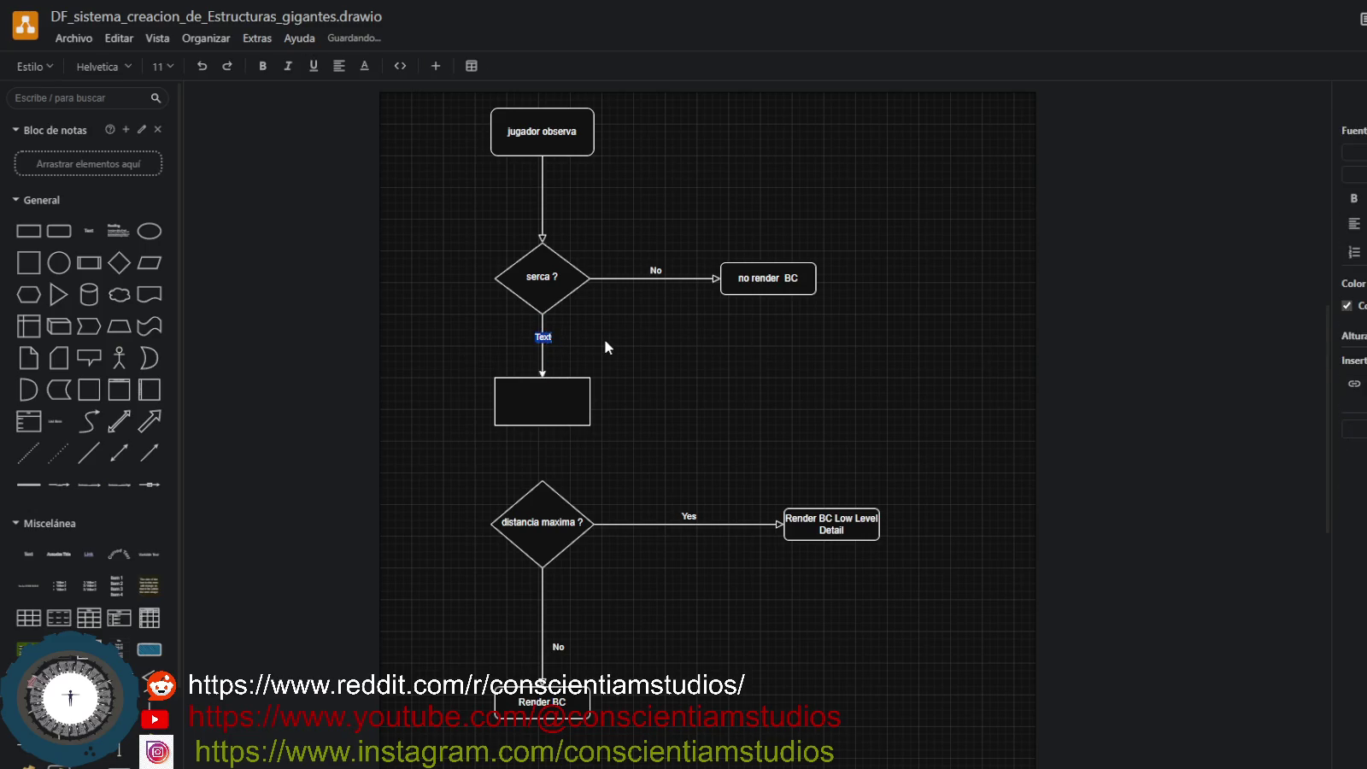
Label the arrow 'Yes' and the new rectangle 'spwaning BC'.
key("BackSpace")
type("Yes")
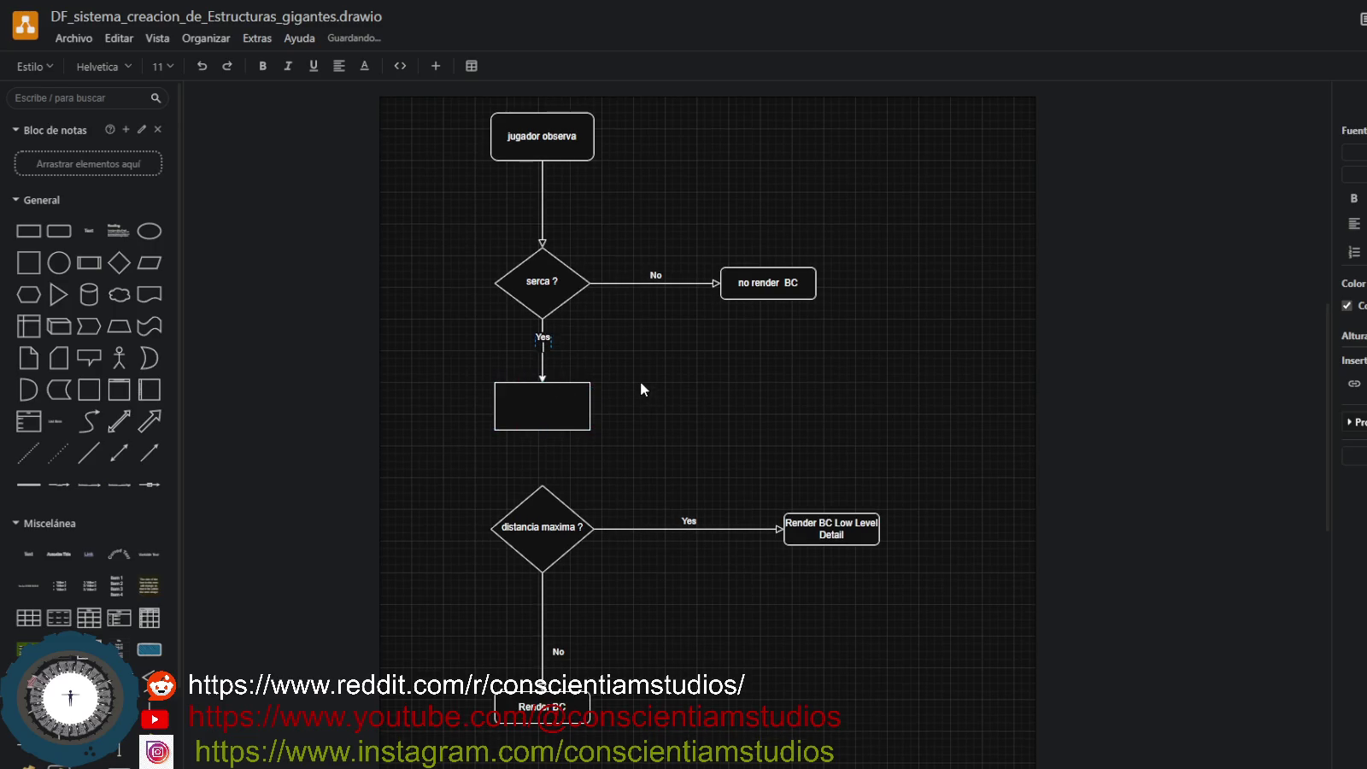
left_click(640, 376)
left_click(542, 411)
double_click(542, 411)
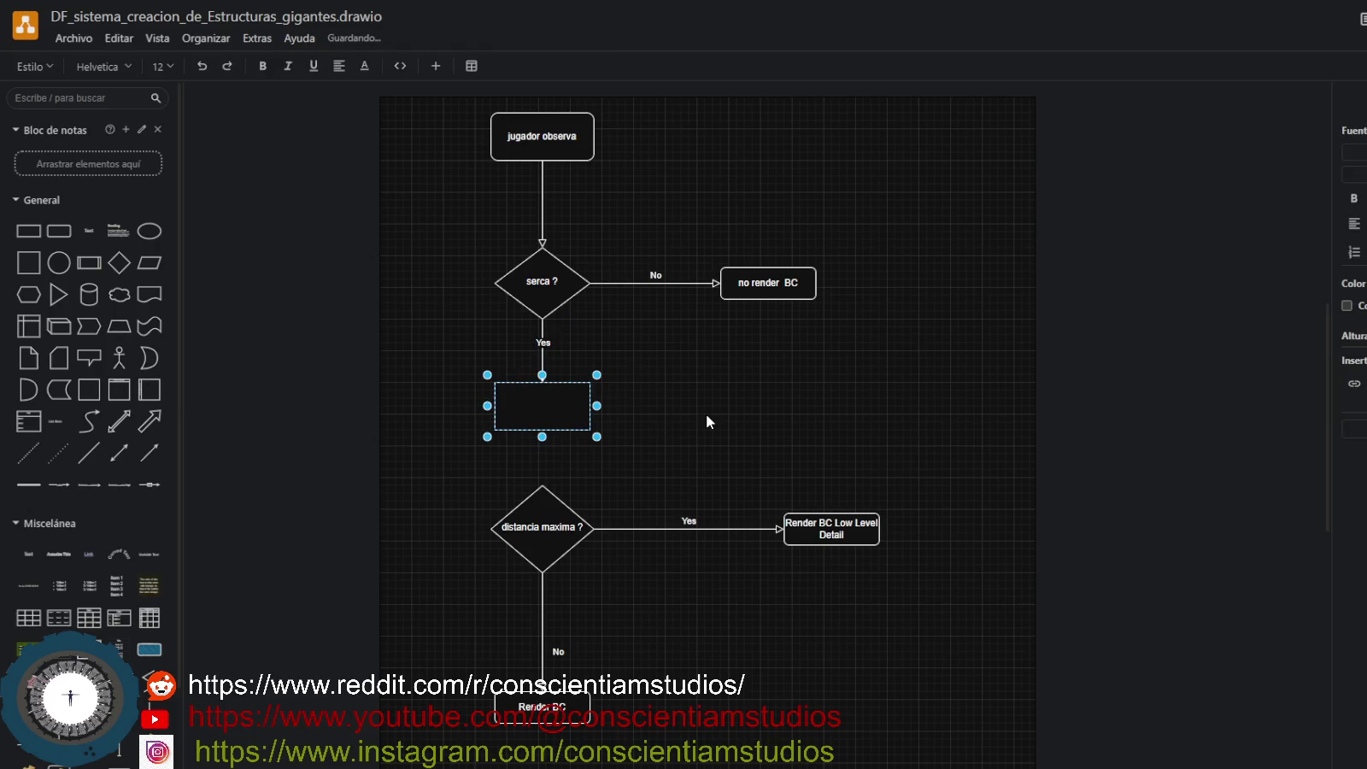
type("spwan")
type("ing")
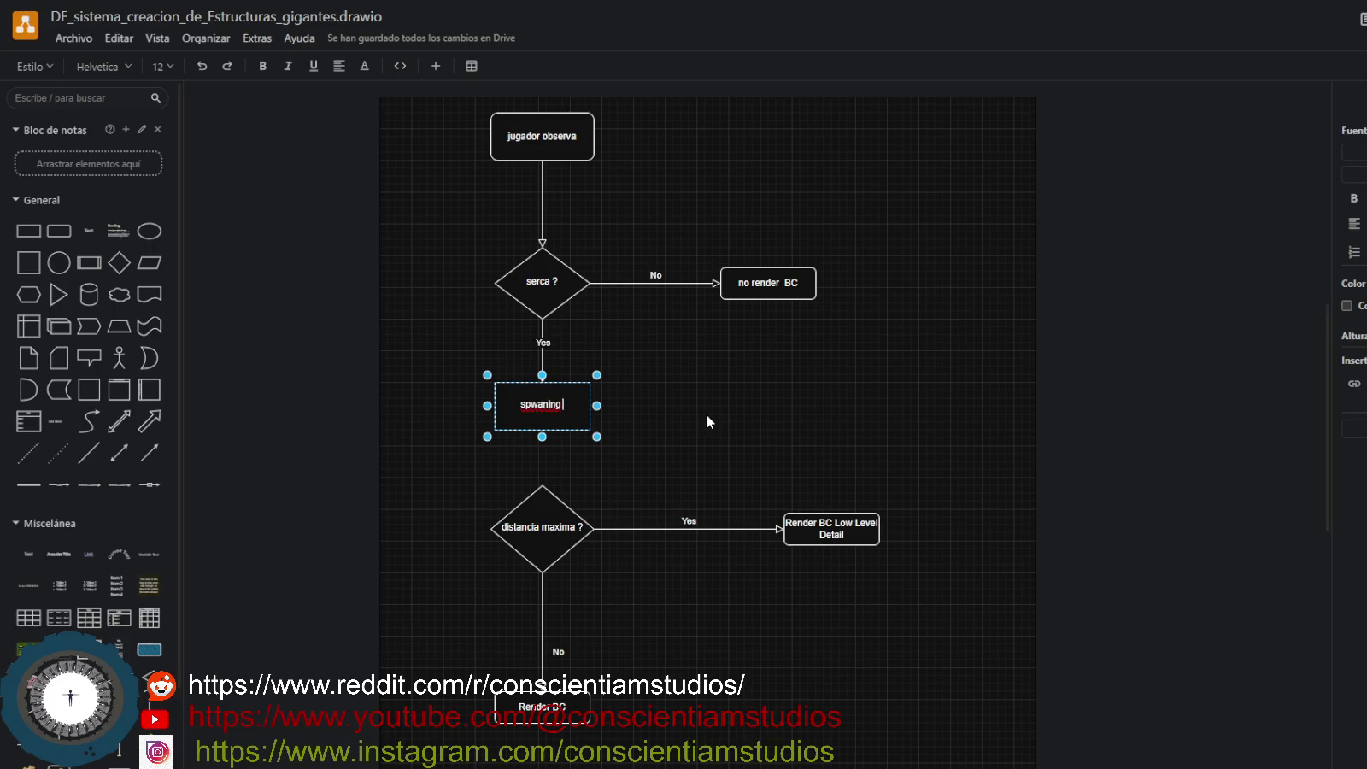
type(" BC")
left_click(640, 467)
Connect 'spwaning BC' to 'distancia maxima ?' and align the diamond directly beneath it.
left_click(547, 419)
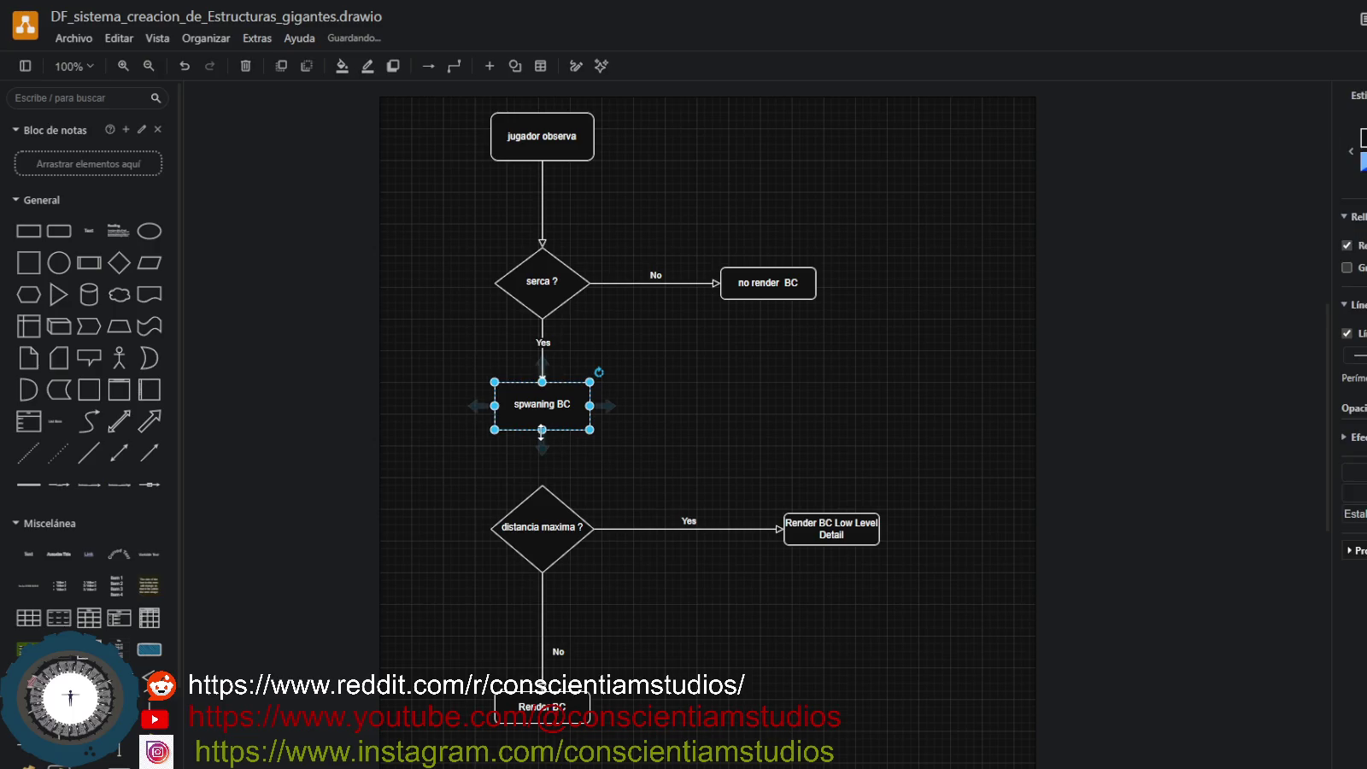
left_click(541, 426)
left_click(537, 439)
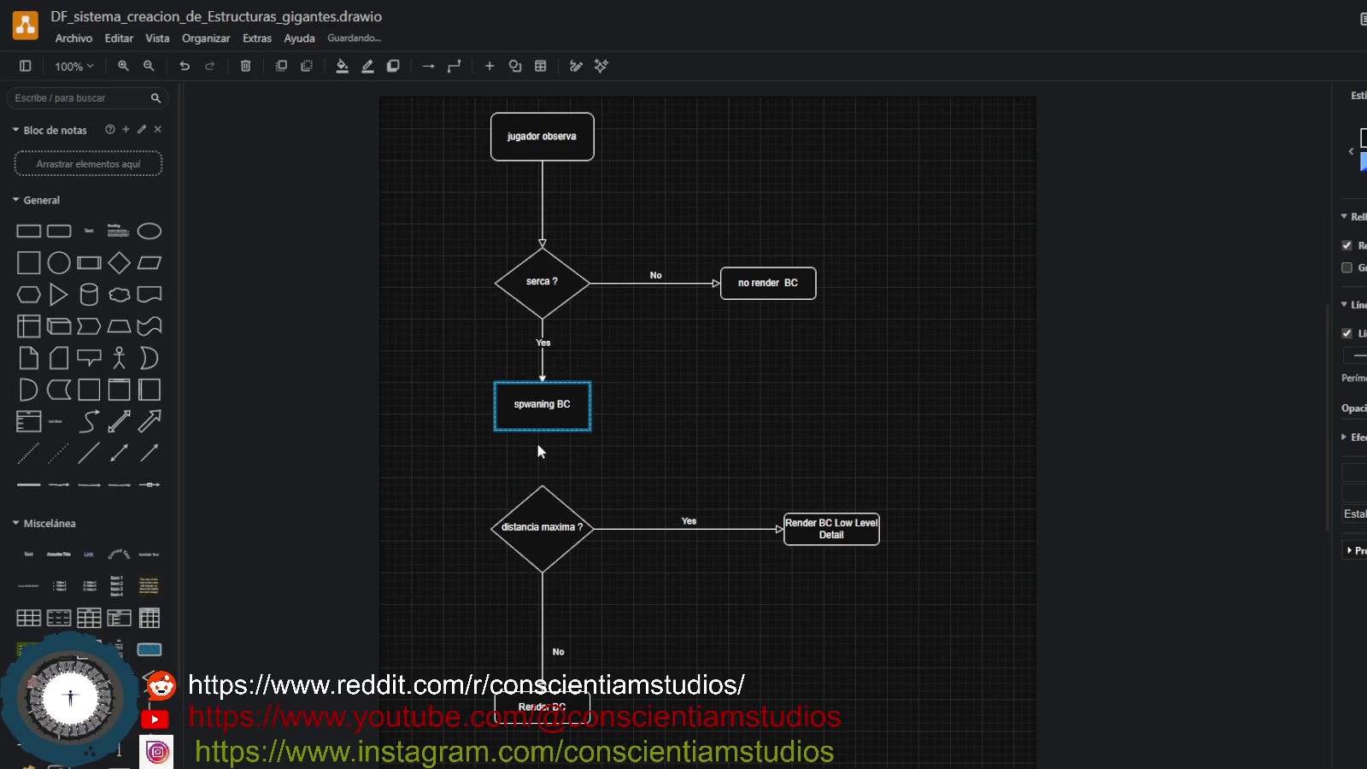
left_click_drag(538, 451, 542, 505)
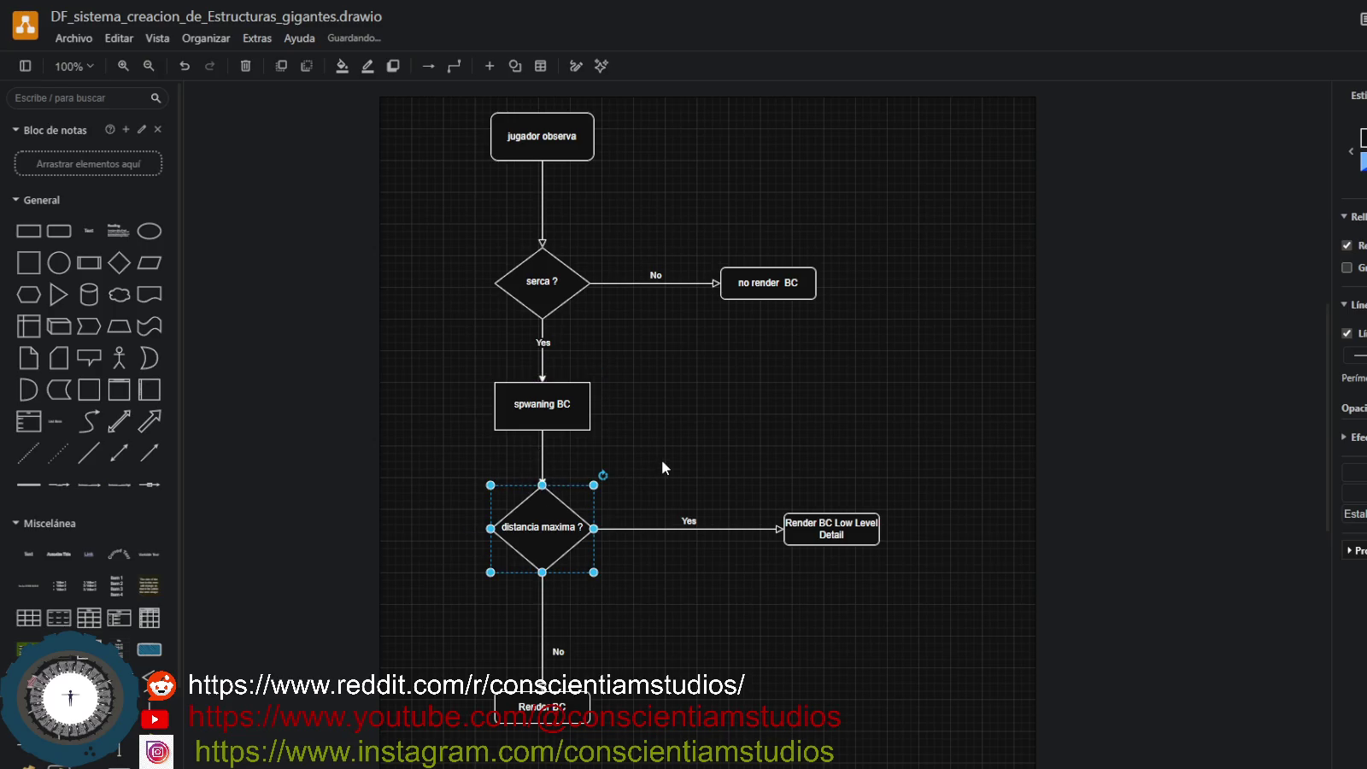
left_click(706, 463)
left_click_drag(556, 555, 556, 554)
left_click(752, 460)
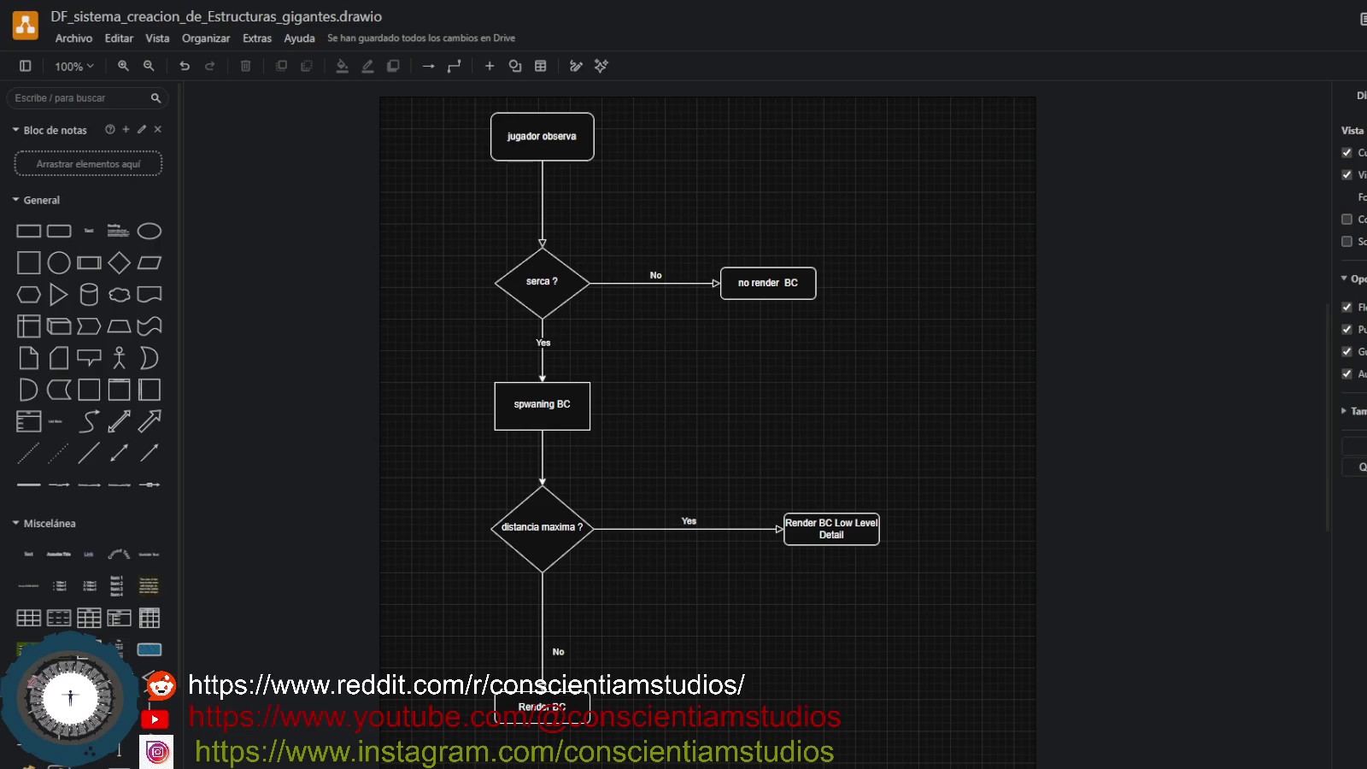
scroll(694, 424, "down", 1)
scroll(694, 426, "down", 3)
scroll(694, 424, "up", 4)
key("ctrl+s")
left_click(74, 39)
Create a class-diagram file named DClases_sistema_Creaciron_estructuras_gigantes, to be saved in a Google Drive folder.
left_click(161, 167)
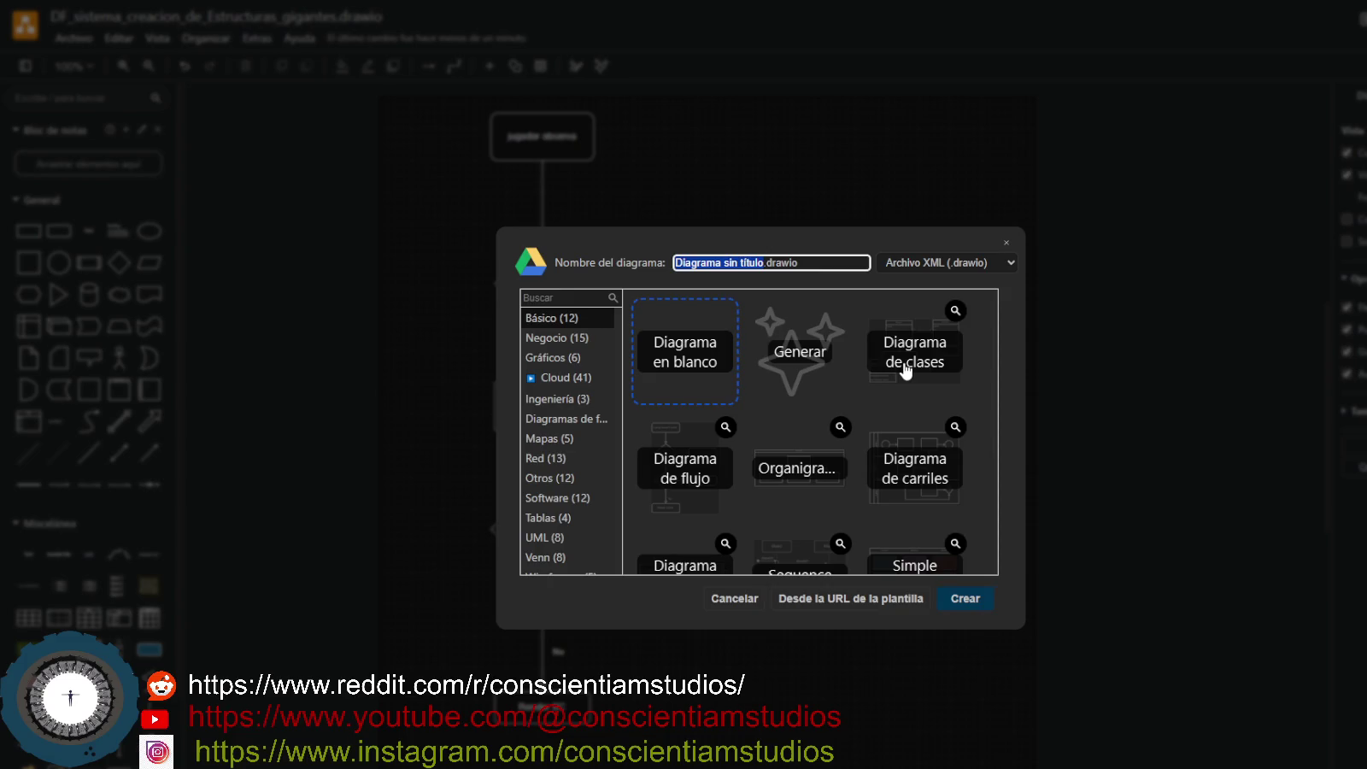
left_click(906, 367)
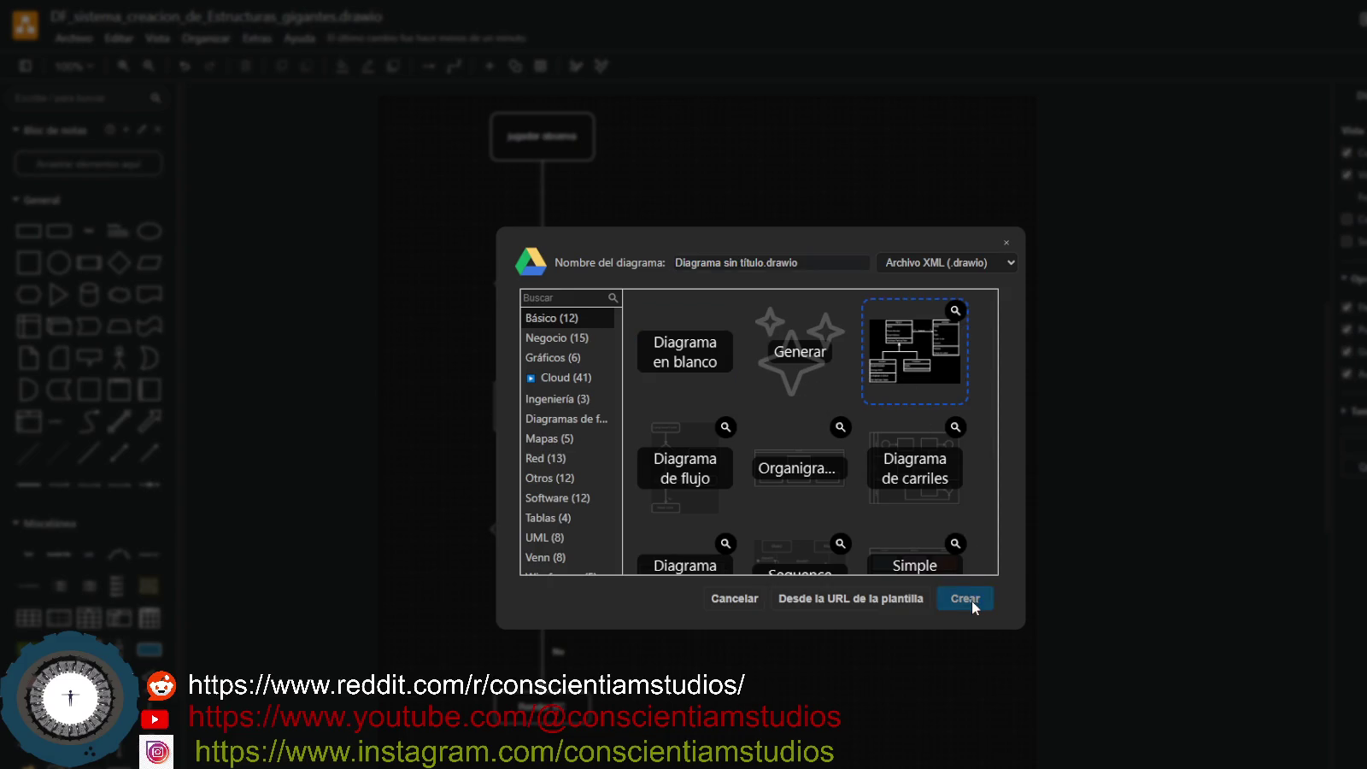
left_click(972, 598)
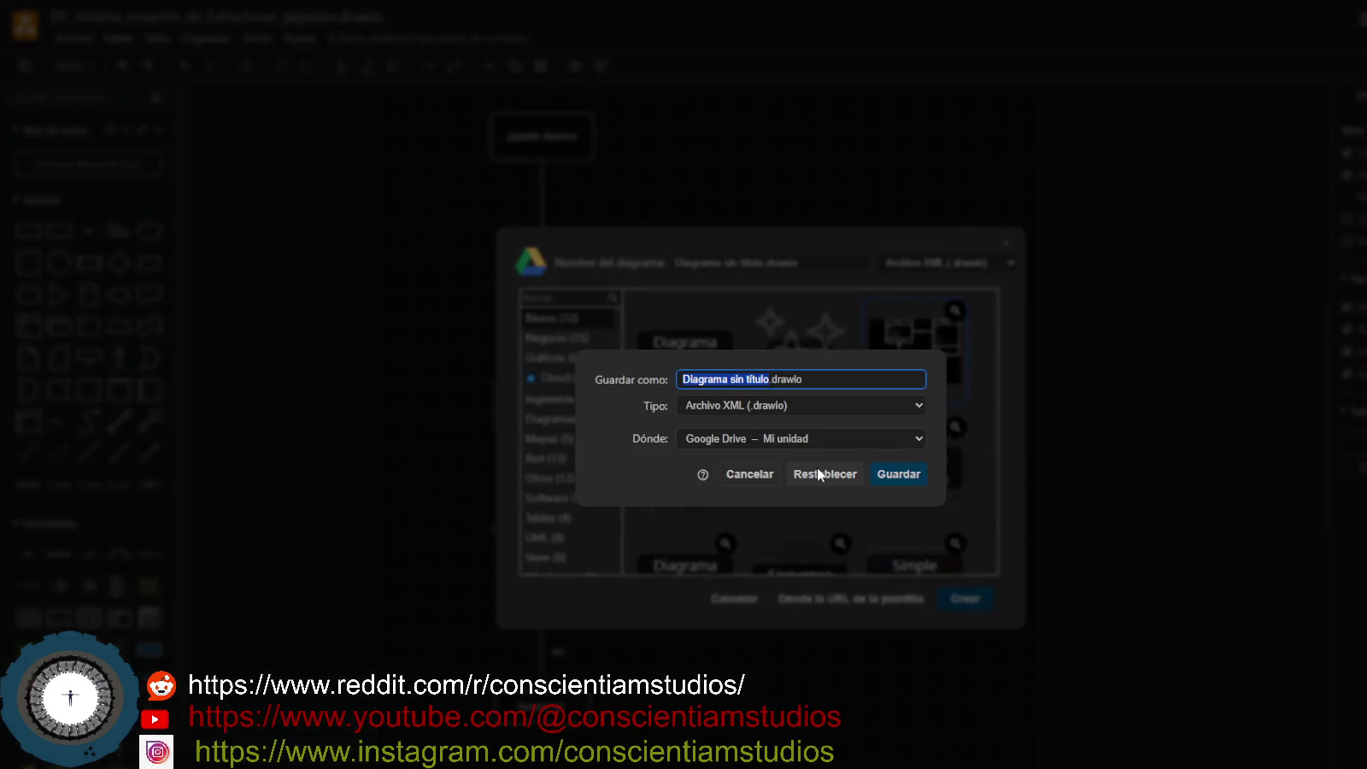
type("DClases_sistema_Creaciron_estructuras_gigantes")
left_click(793, 440)
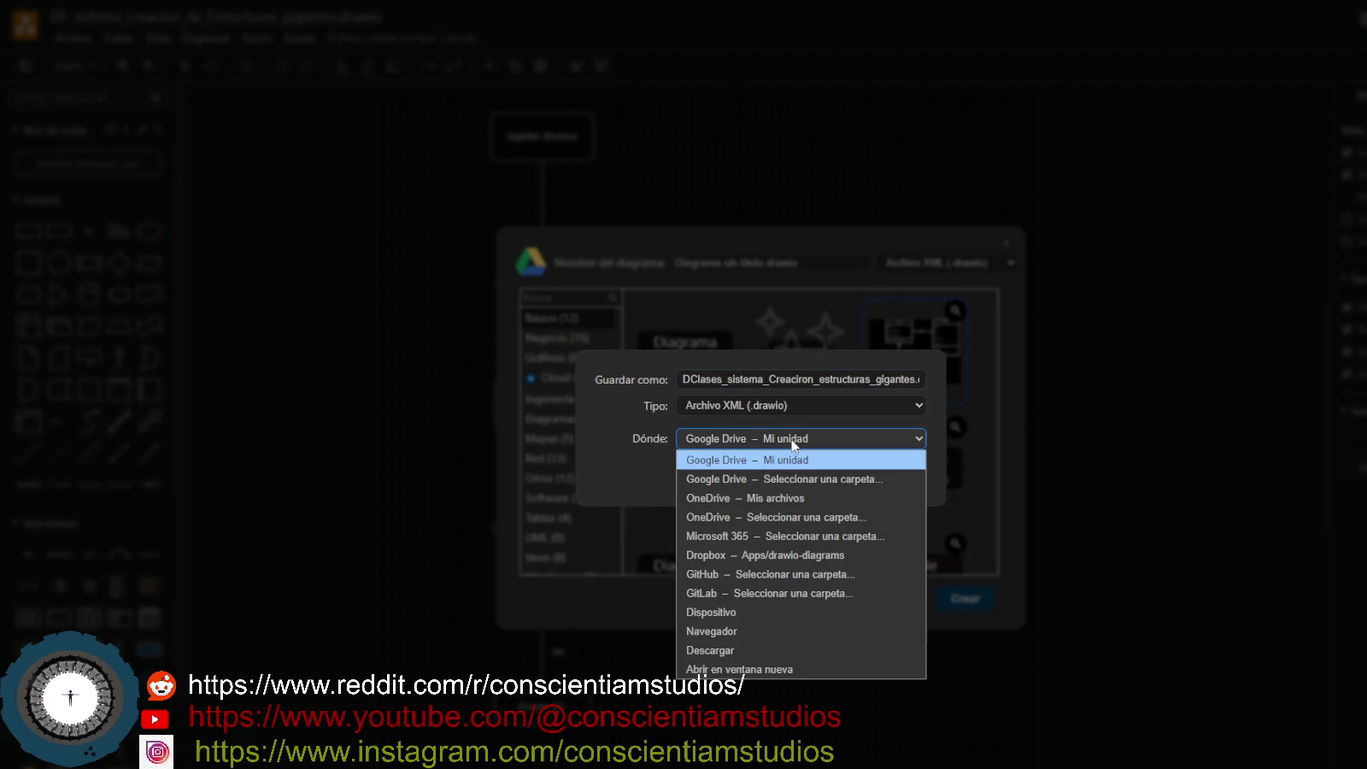
left_click(899, 479)
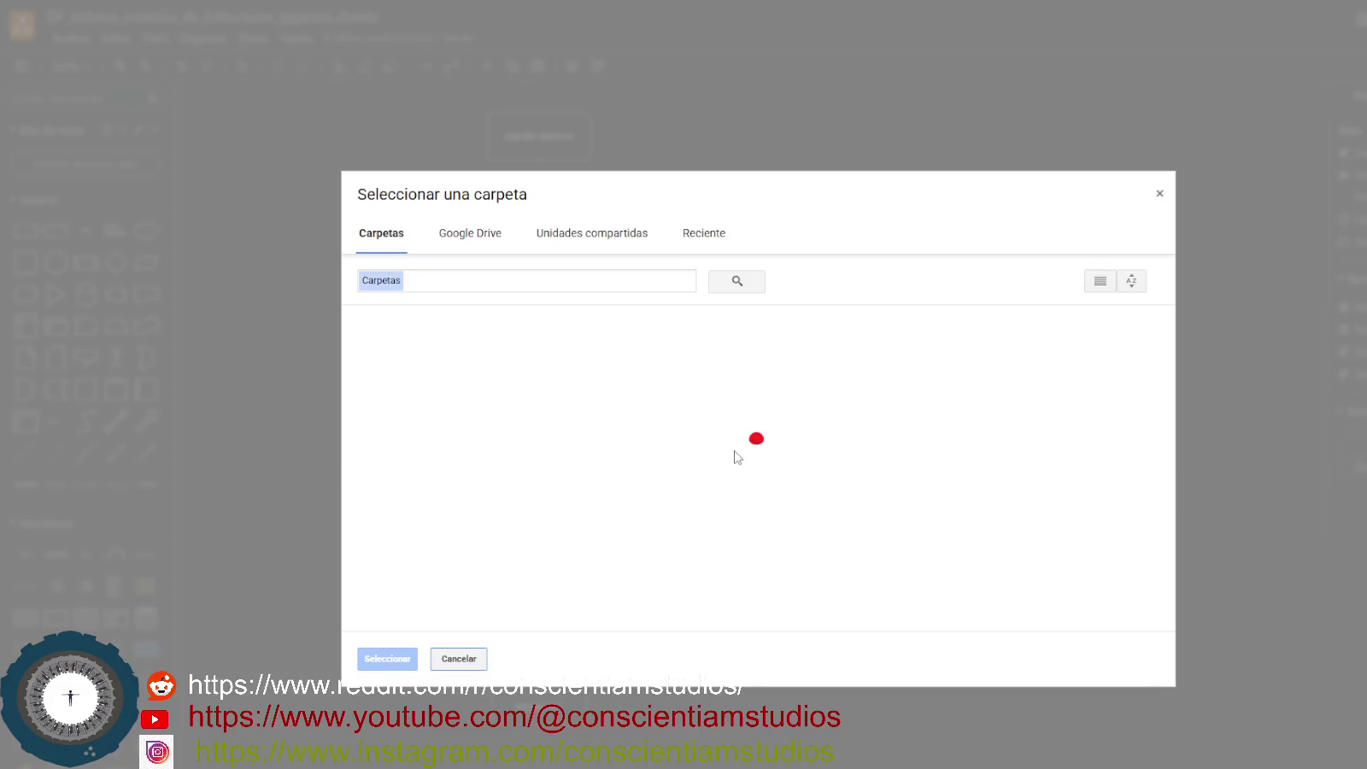
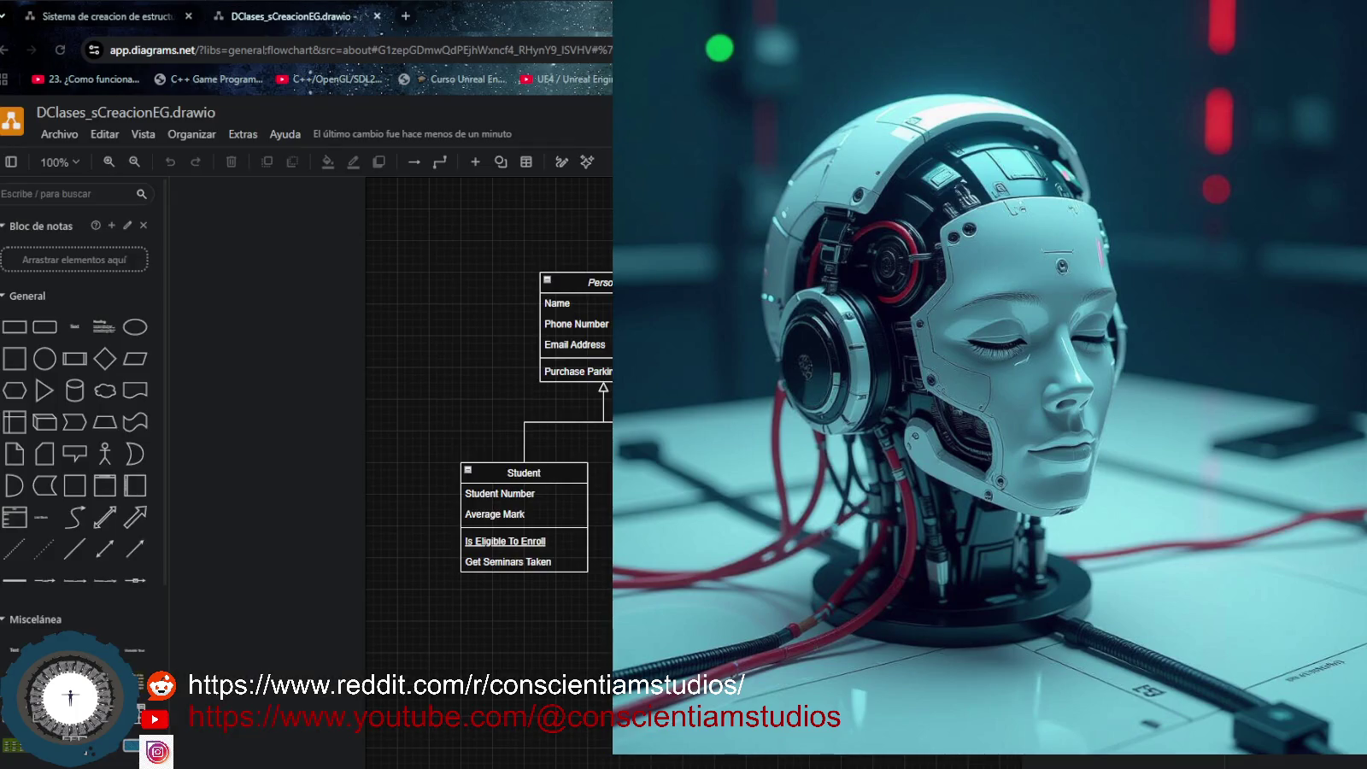
Move the Person class box up and left, above the Student and Professor subclasses.
left_click_drag(590, 282, 566, 233)
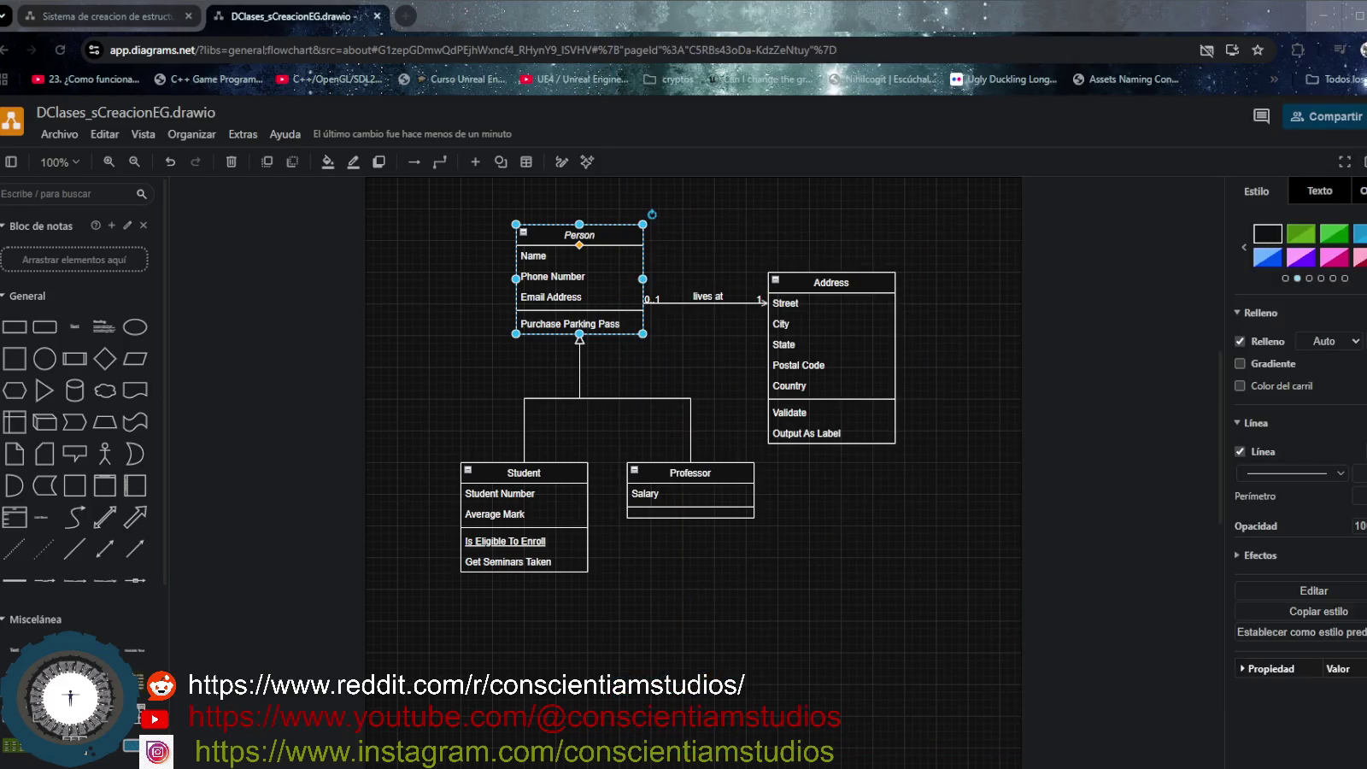
Reposition Professor and Student lower and further apart beneath Person.
left_click(917, 511)
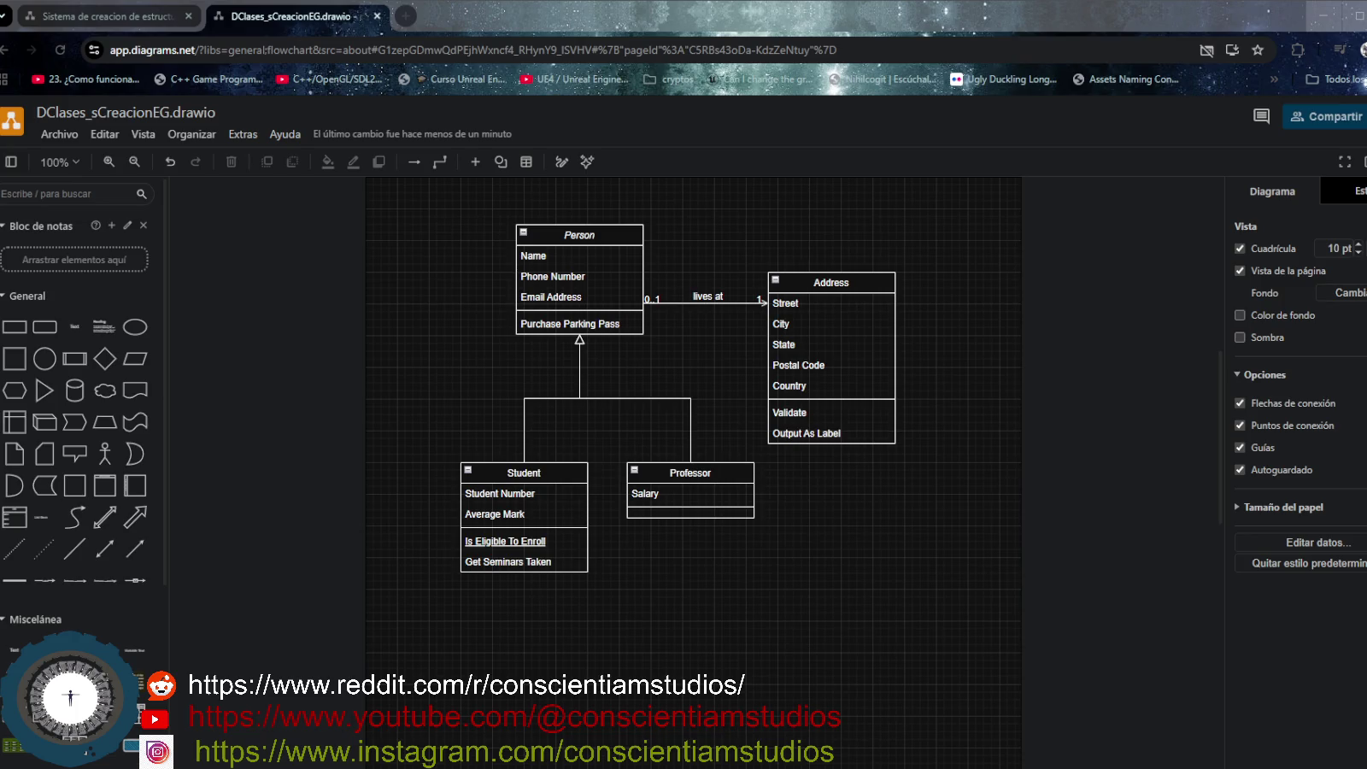
mouse_move(690, 490)
left_click_drag(737, 483, 737, 481)
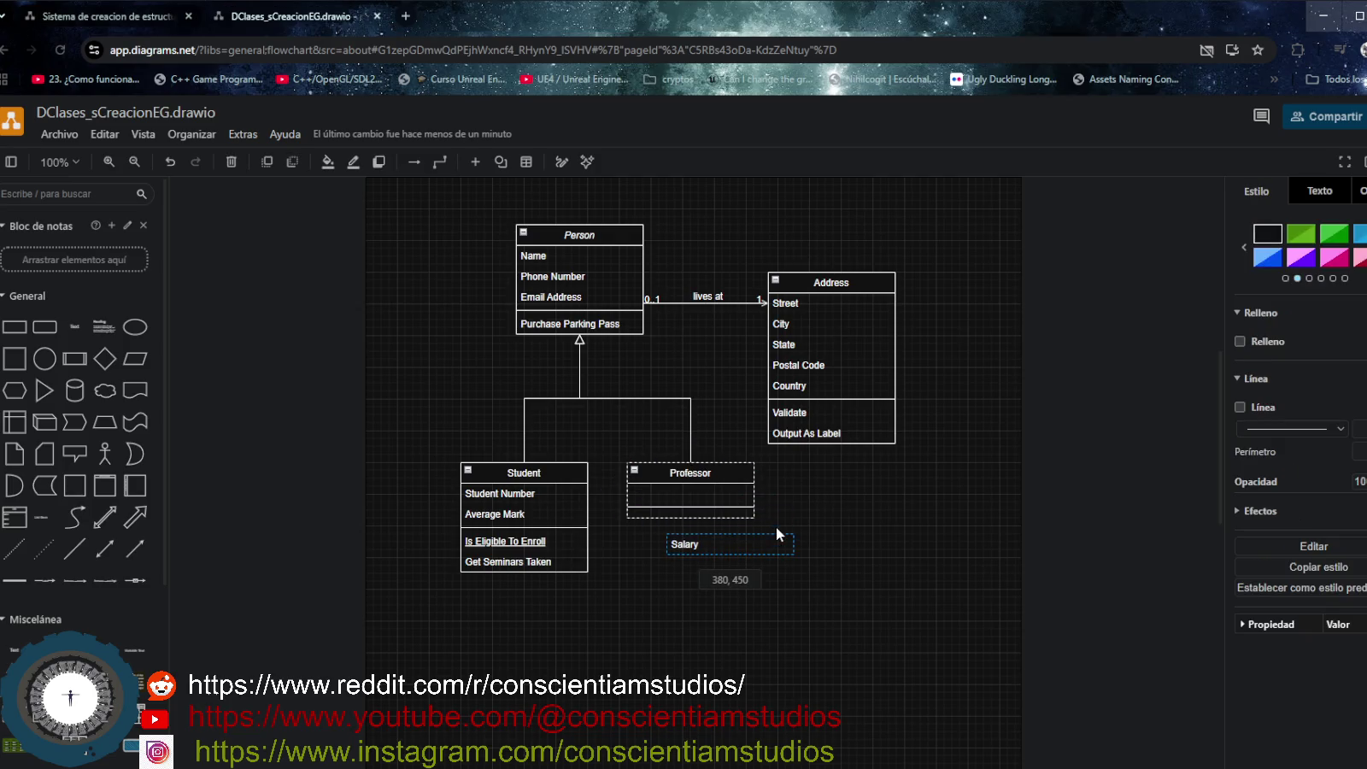
left_click(735, 473)
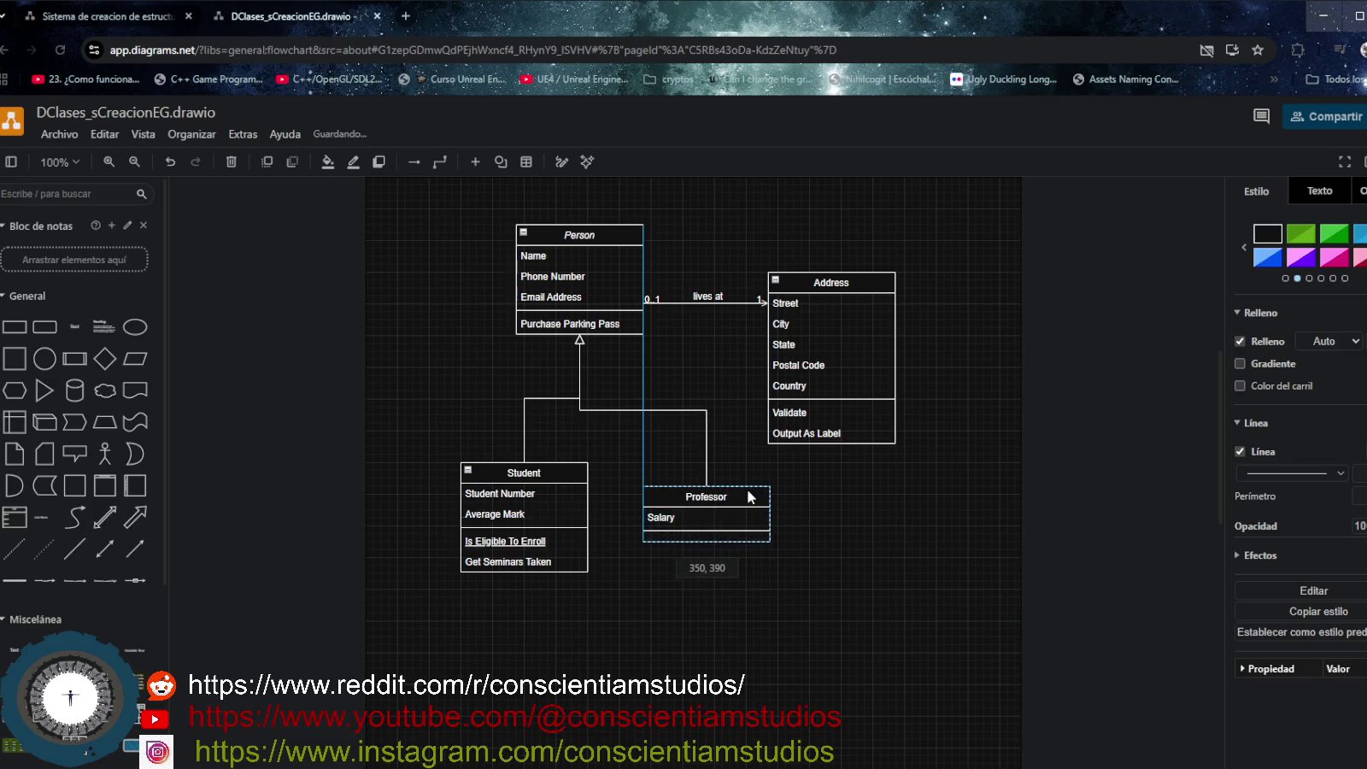
left_click_drag(770, 526, 749, 501)
left_click_drag(558, 469, 494, 493)
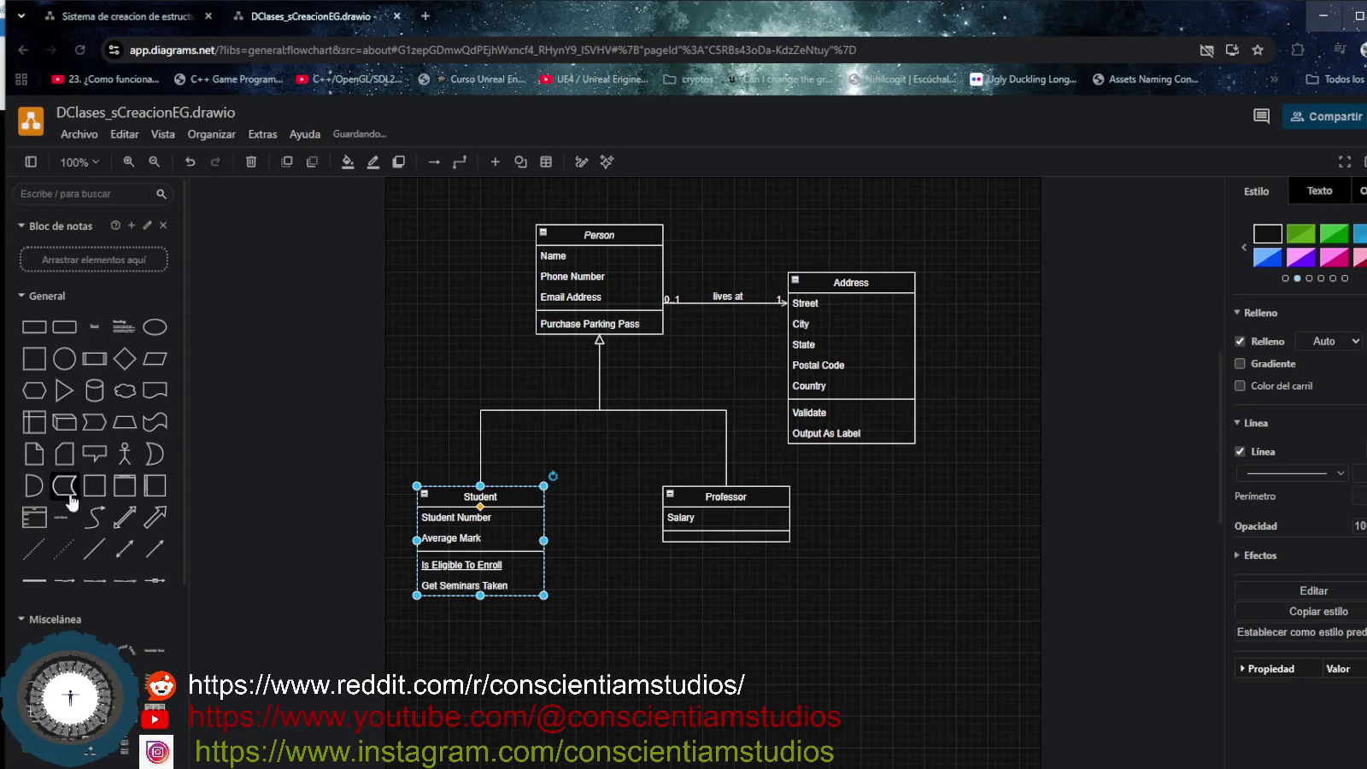
left_click(24, 296)
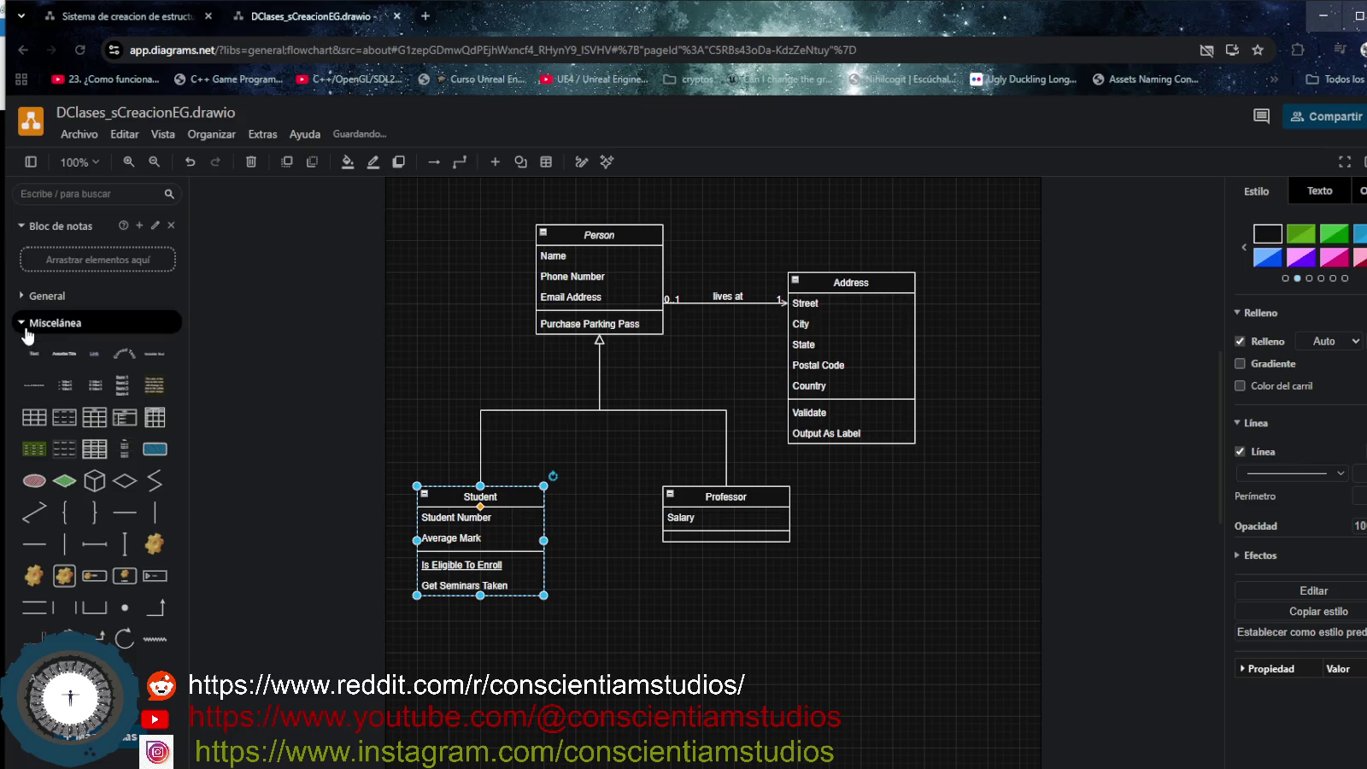
Collapse the Miscelánea shape set and expand the UML shapes in the sidebar.
left_click(22, 325)
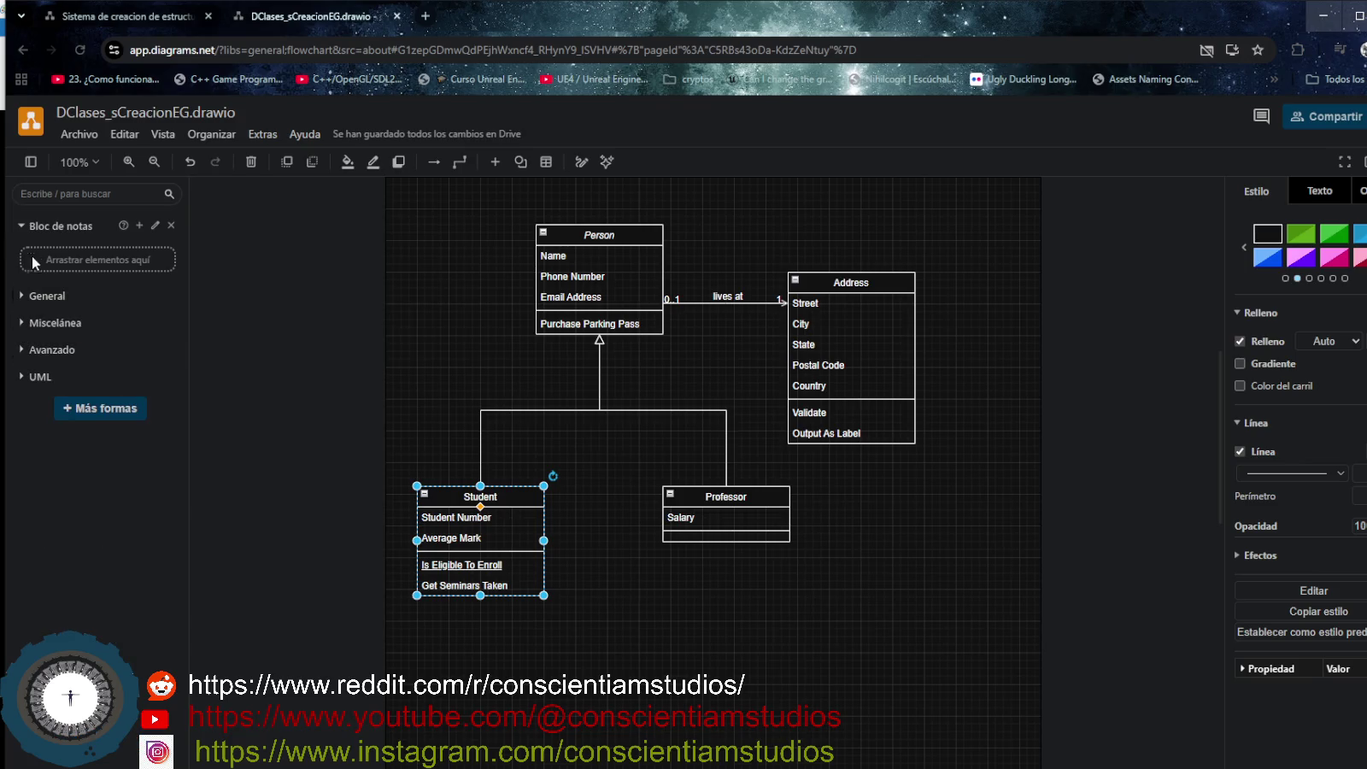
left_click(18, 378)
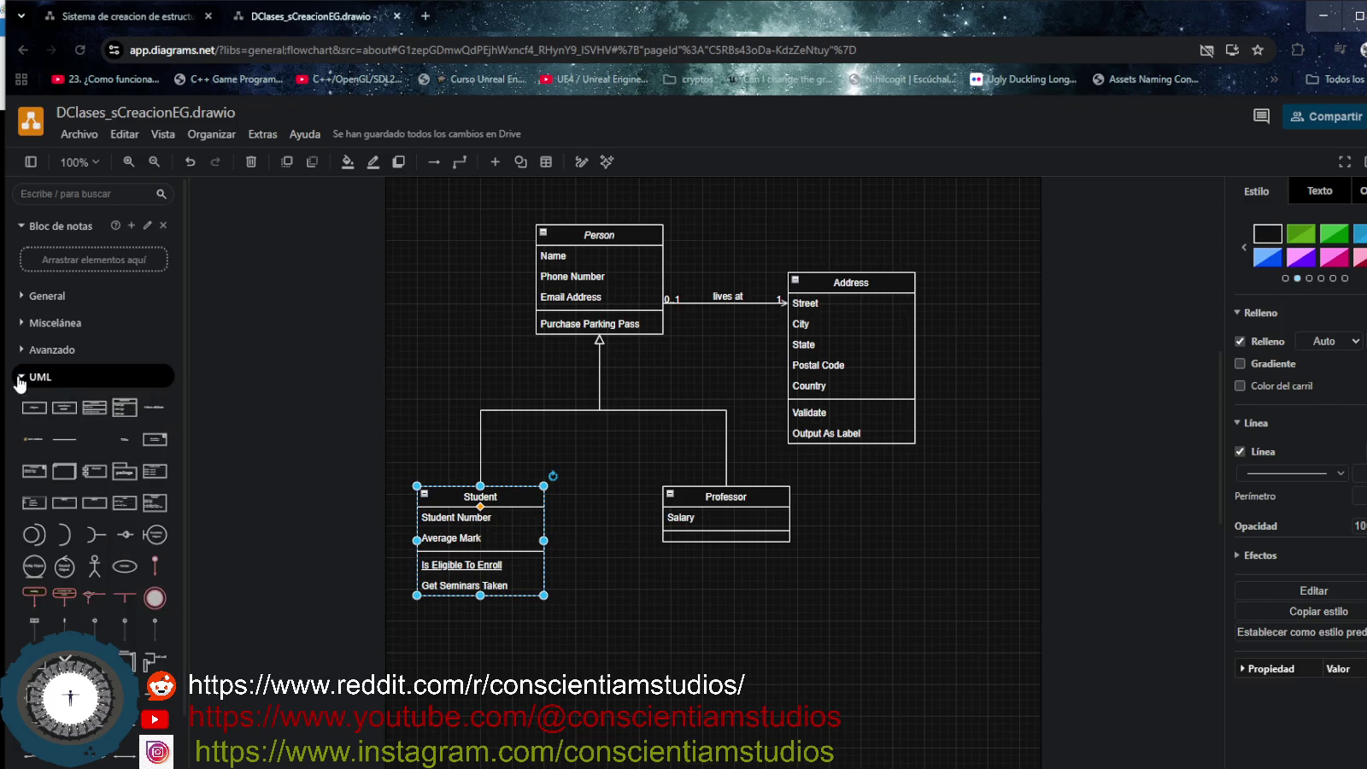
scroll(34, 444, "down", 1)
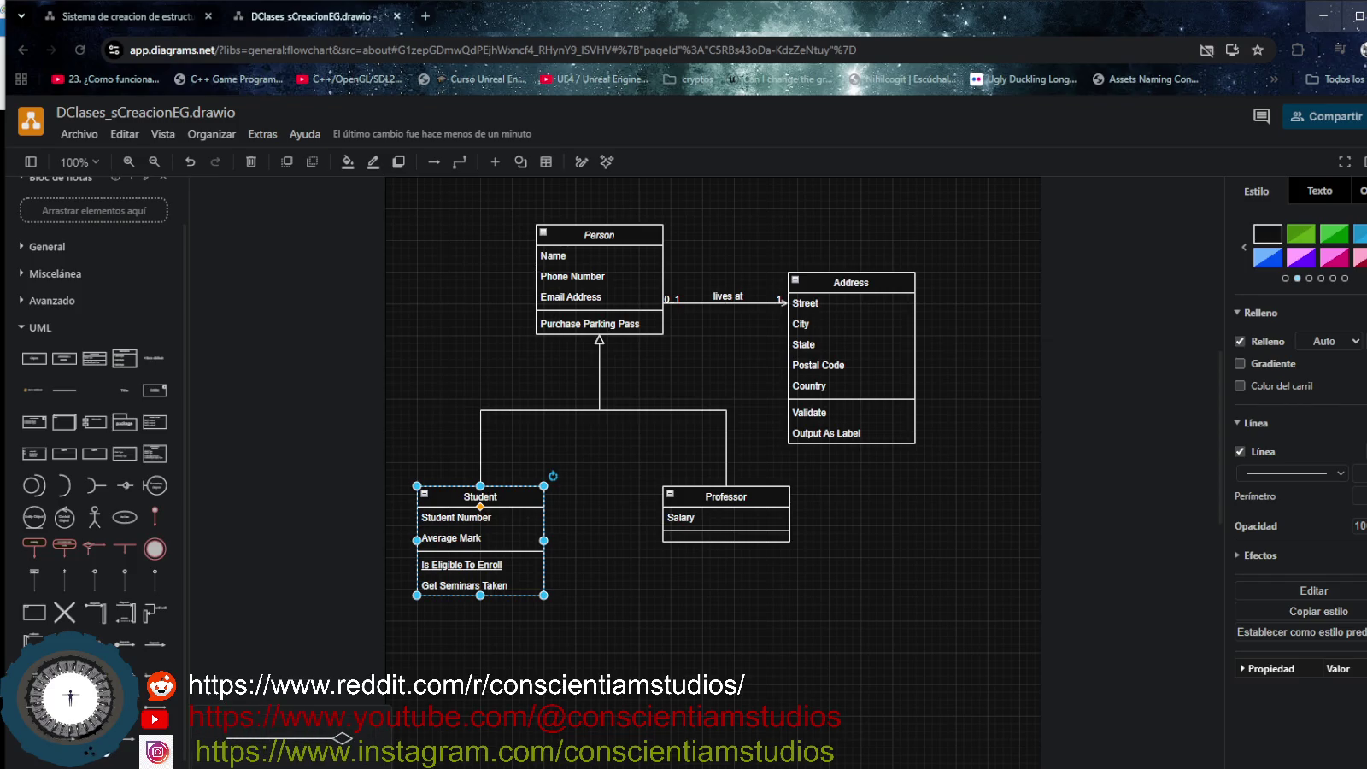
Delete the Address class and a stray self-loop connector on Person.
mouse_move(124, 737)
mouse_move(843, 283)
left_mouse_down()
mouse_move(885, 252)
mouse_move(892, 220)
mouse_move(880, 246)
left_mouse_up()
left_click(800, 342)
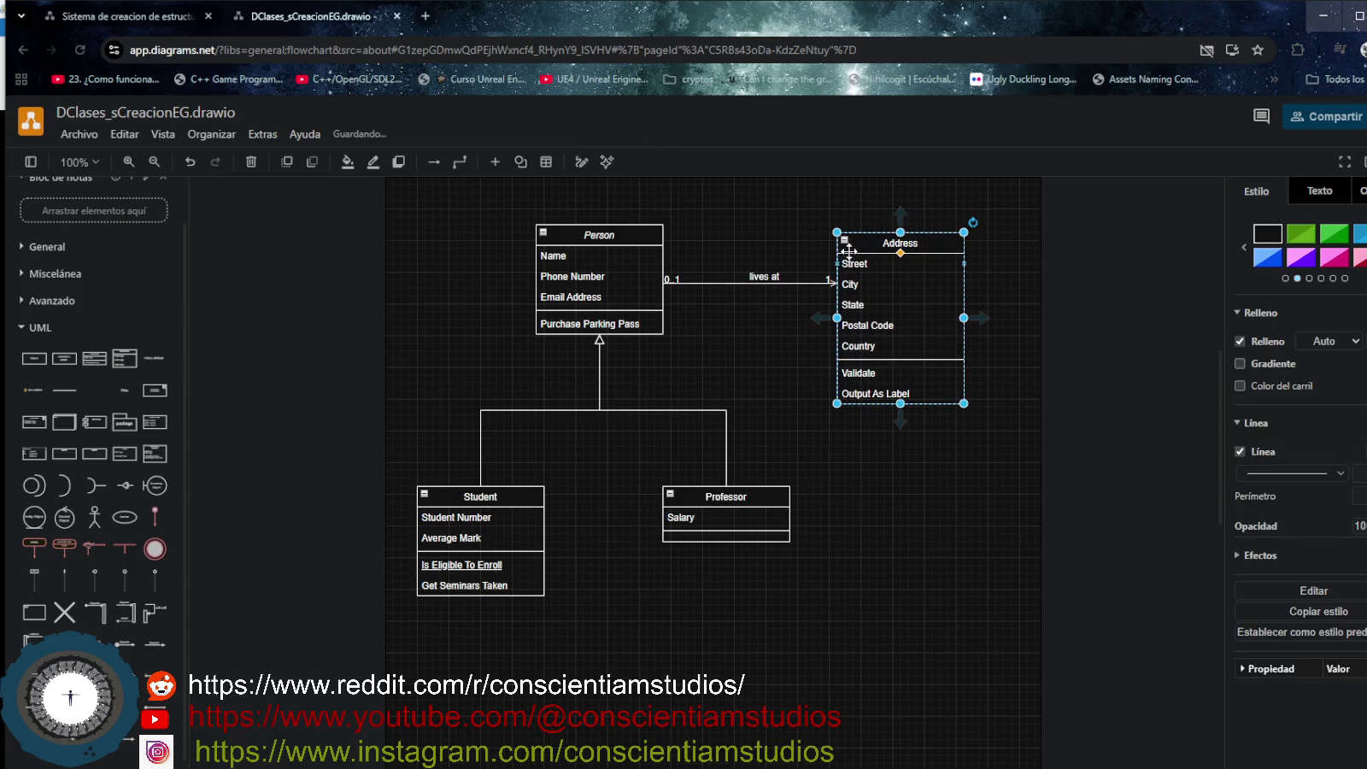
key("Delete")
left_click_drag(599, 342, 631, 224)
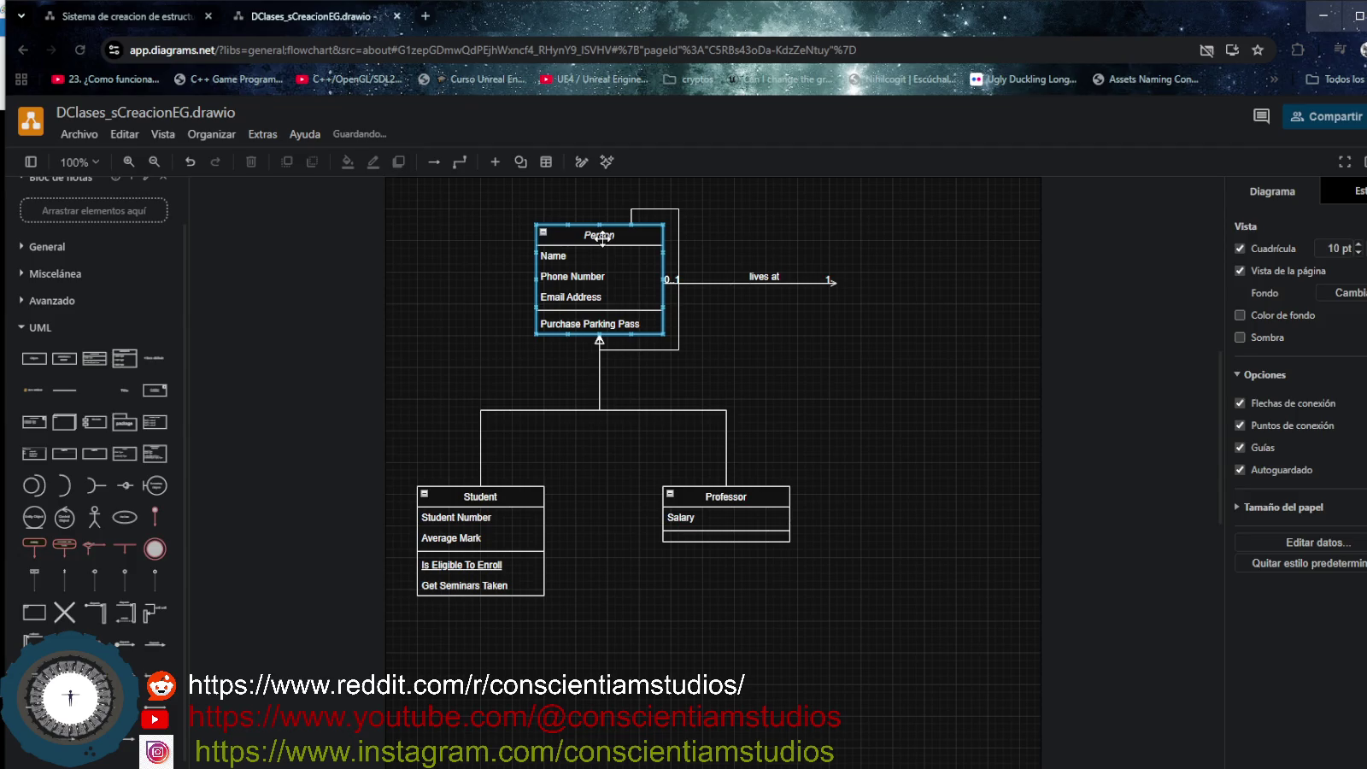
left_click(419, 269)
left_click(679, 307)
key("Delete")
Remove the 'lives at' label and its leftover association arrow.
mouse_move(741, 487)
left_mouse_down()
mouse_move(867, 447)
mouse_move(867, 416)
left_mouse_up()
left_click(765, 277)
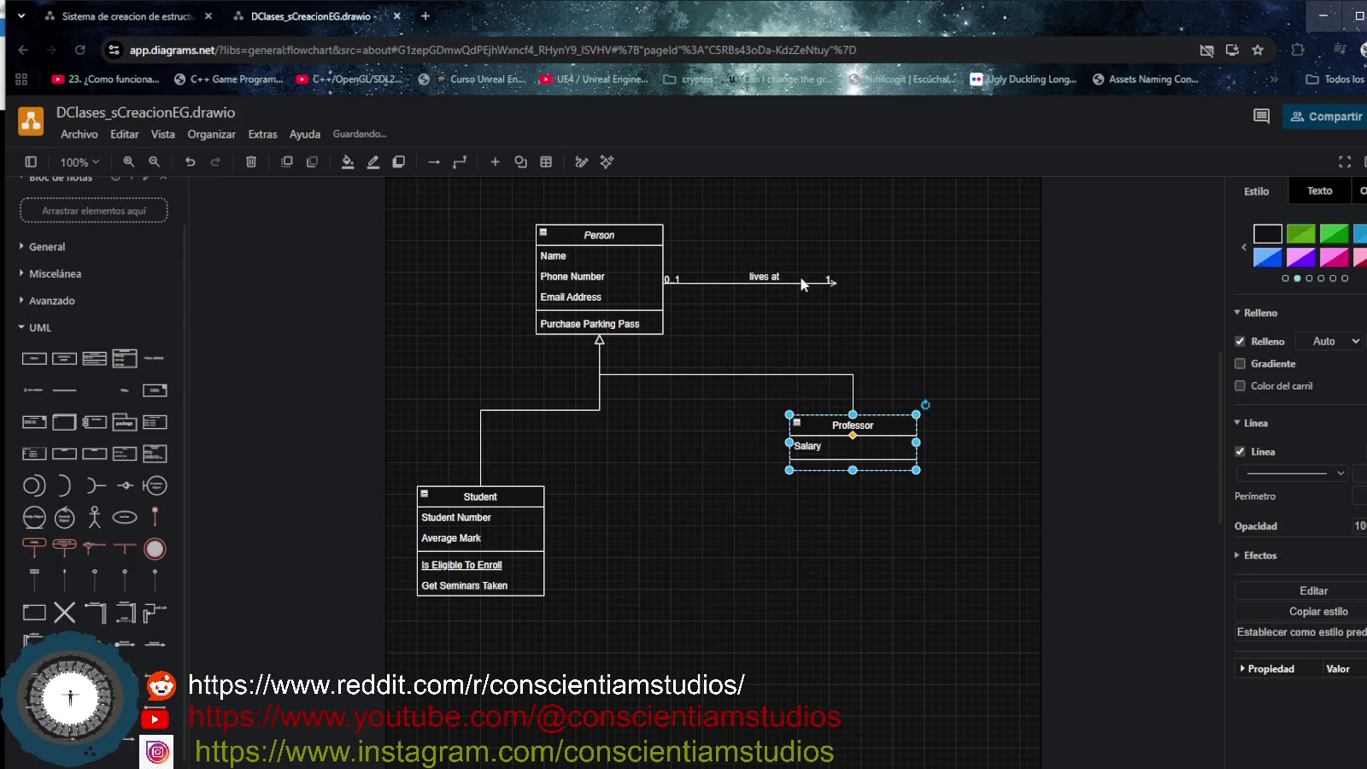
key("Delete")
left_click(787, 282)
key("Delete")
Delete the Professor class and its dangling connector branch.
mouse_move(504, 500)
left_mouse_down()
mouse_move(551, 468)
mouse_move(583, 476)
mouse_move(543, 492)
left_mouse_up()
left_click(832, 469)
left_click_drag(831, 470, 854, 459)
key("Delete")
left_click(855, 398)
key("Delete")
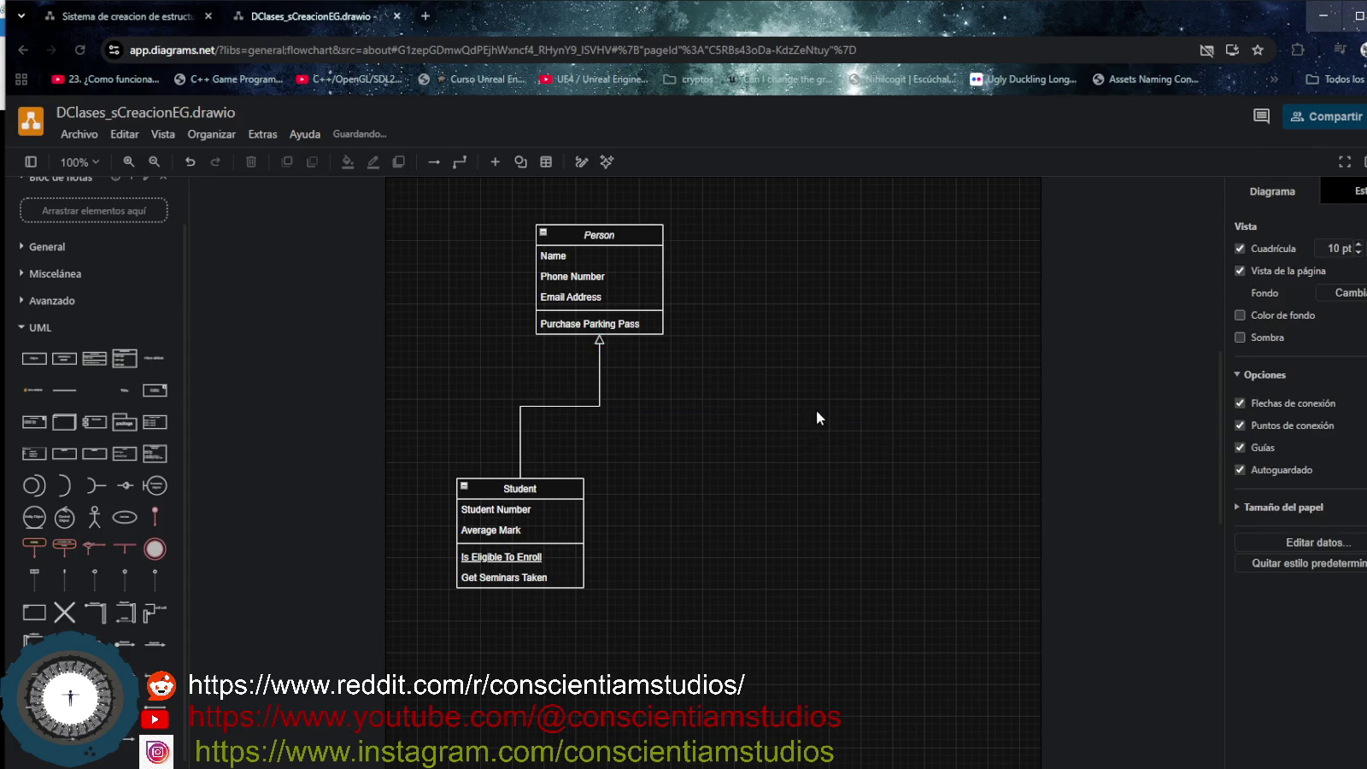
Move Person up-left and Student to the right and up.
left_click_drag(630, 233, 559, 226)
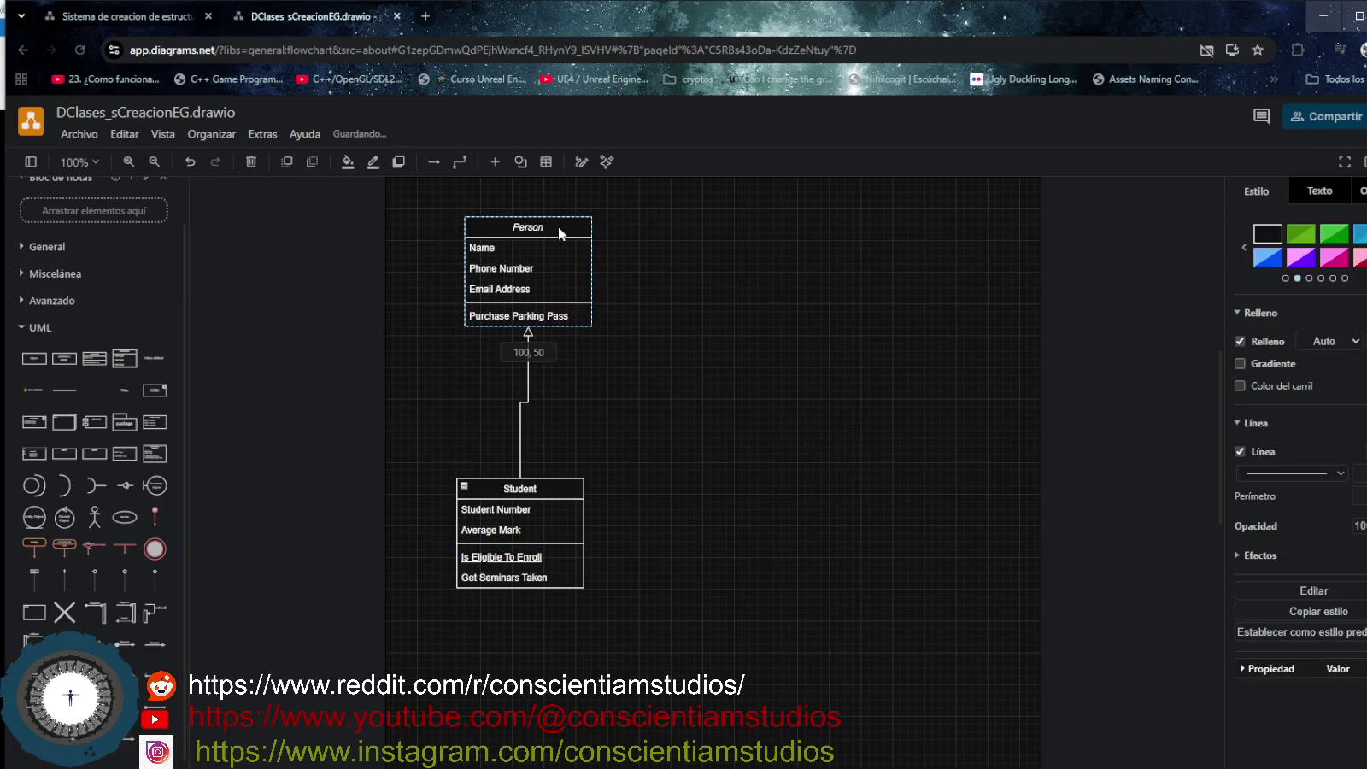
left_click_drag(550, 496, 741, 455)
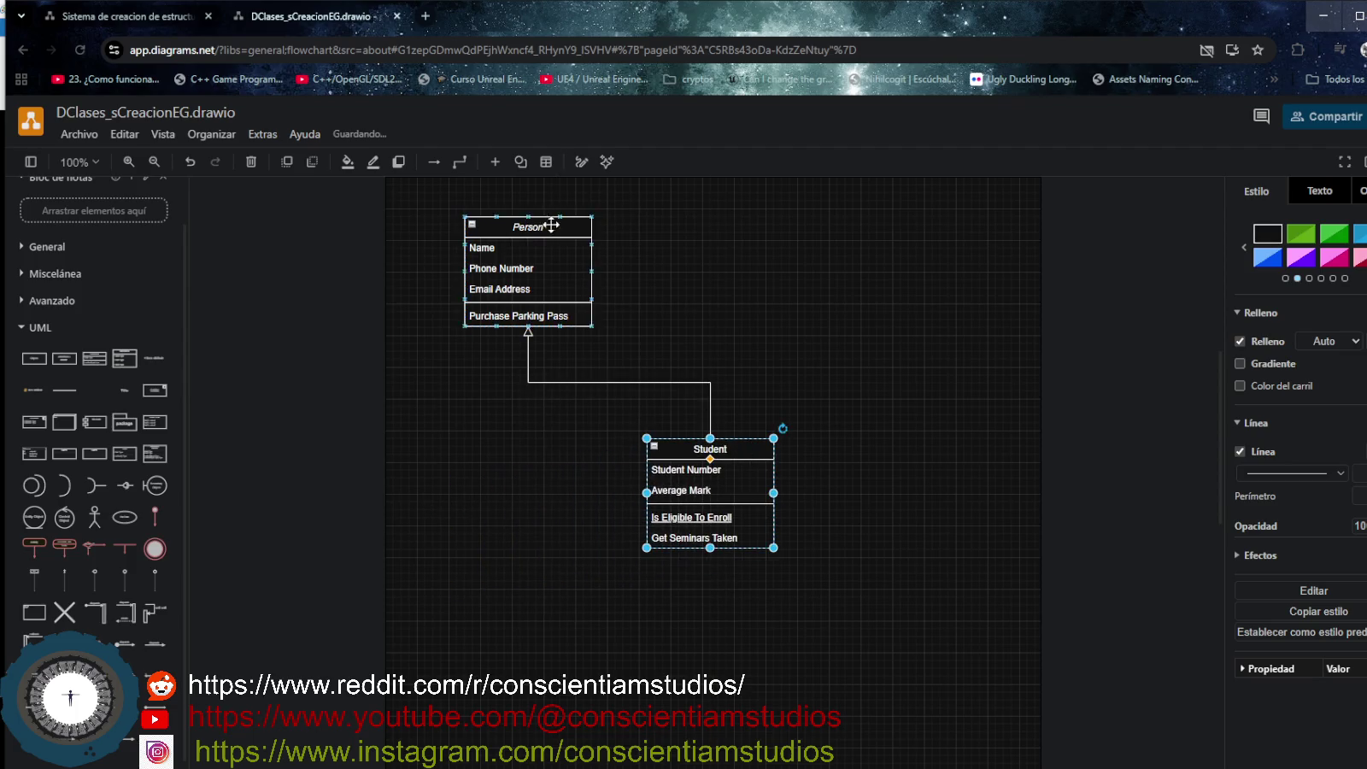
left_click_drag(554, 226, 557, 265)
double_click(530, 266)
Delete the inheritance arrow and begin editing the Person class title.
left_click(639, 401)
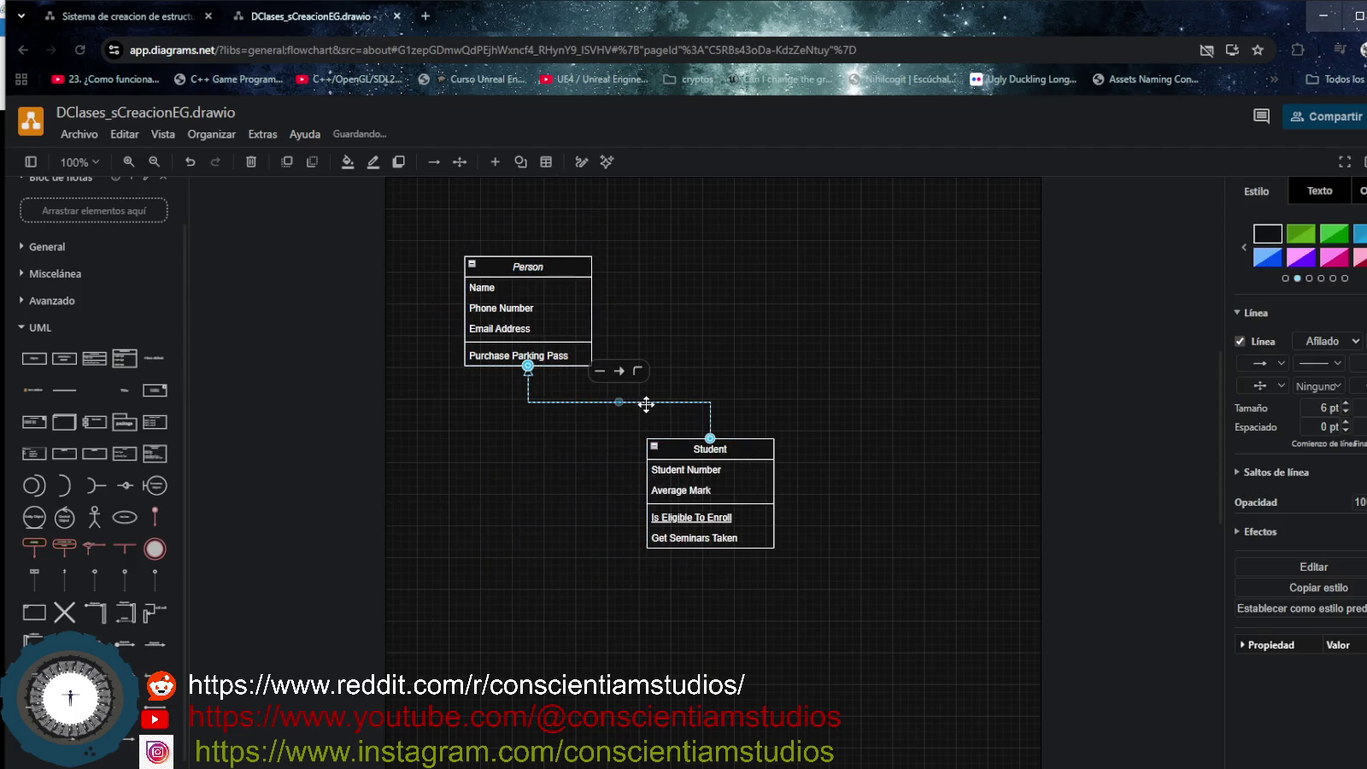
key("Delete")
left_click(568, 265)
double_click(568, 265)
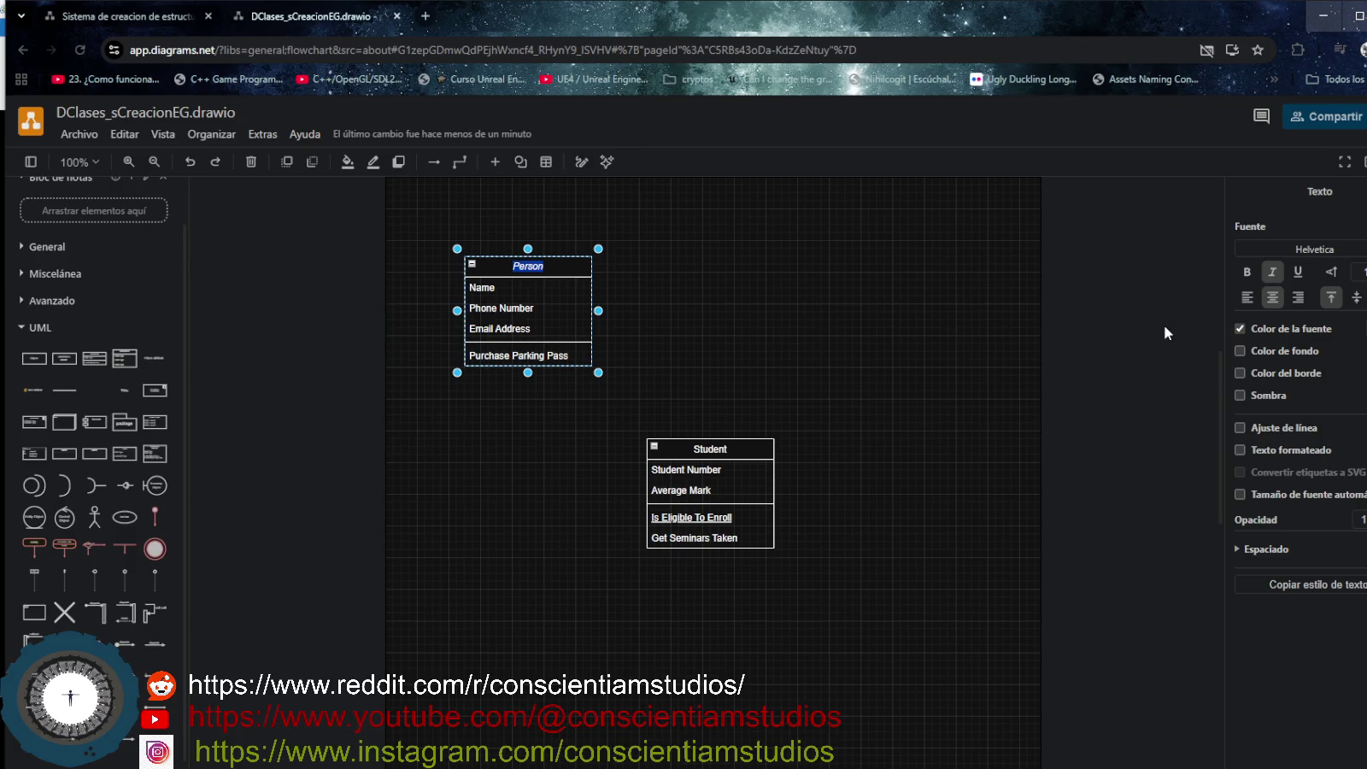
Enter 'ConstructorEloquesConst' as the class name, undoing a mistaken deletion.
type("Const")
type("ructor")
type("E")
type("loques")
type("C")
type("ons")
type("t")
key("BackSpace")
key("BackSpace")
key("BackSpace")
key("BackSpace")
key("BackSpace")
key("BackSpace")
key("BackSpace")
key("BackSpace")
key("BackSpace")
key("BackSpace")
key("BackSpace")
key("BackSpace")
key("BackSpace")
key("BackSpace")
key("ctrl+z")
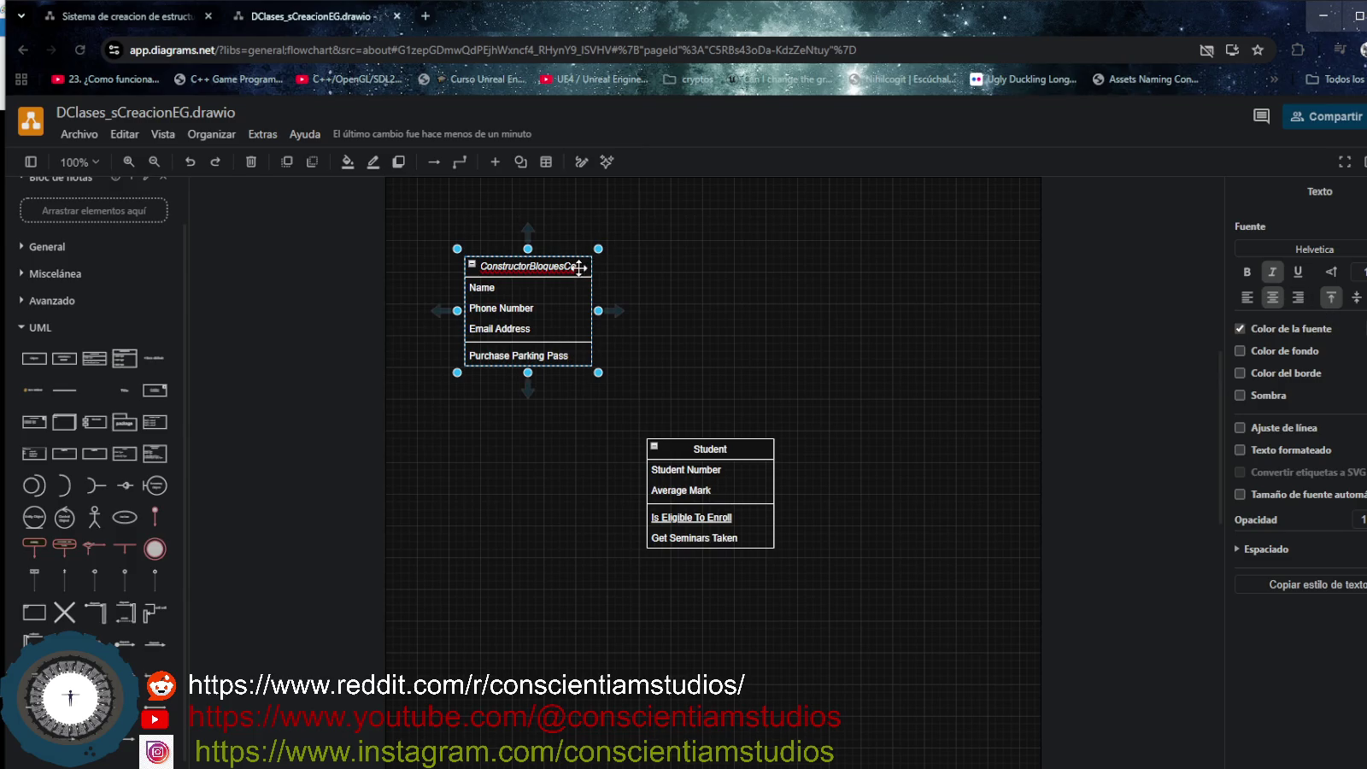
double_click(573, 266)
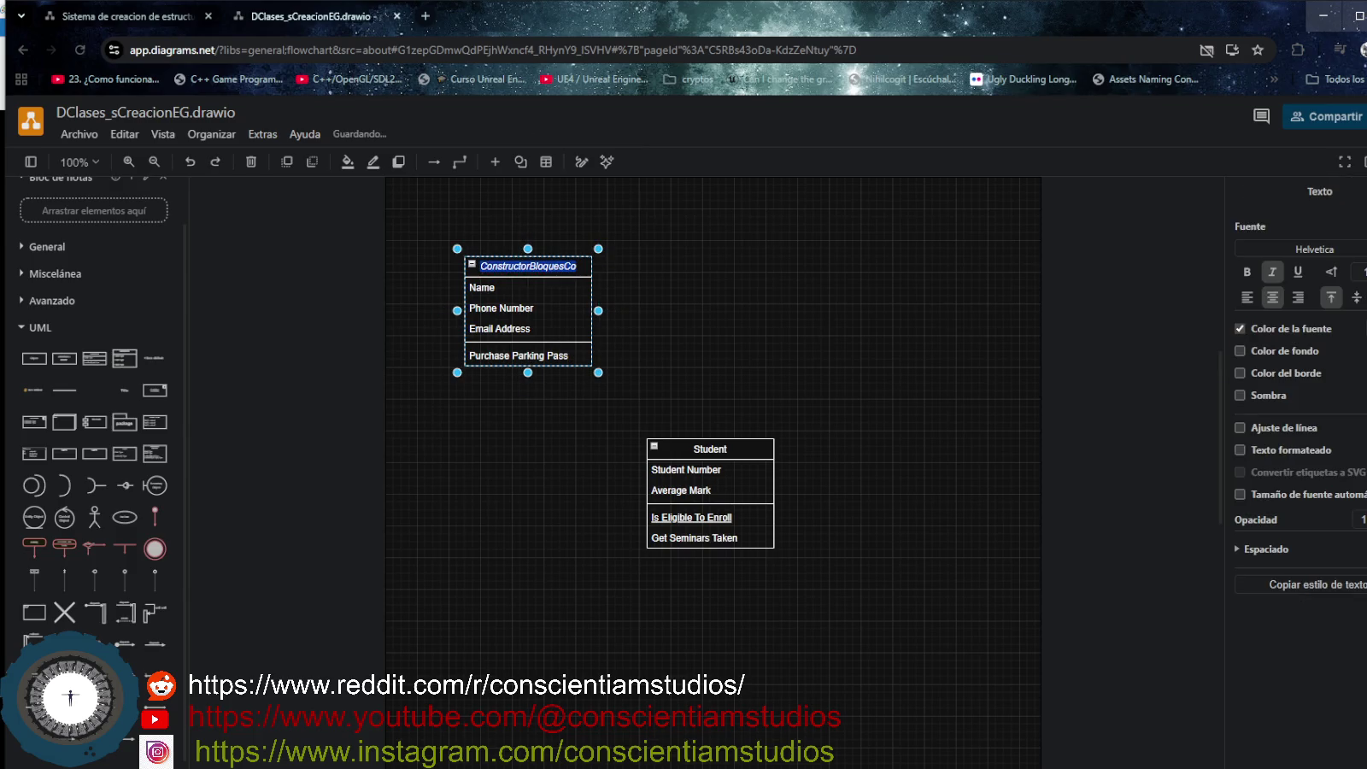
key("alt+Tab")
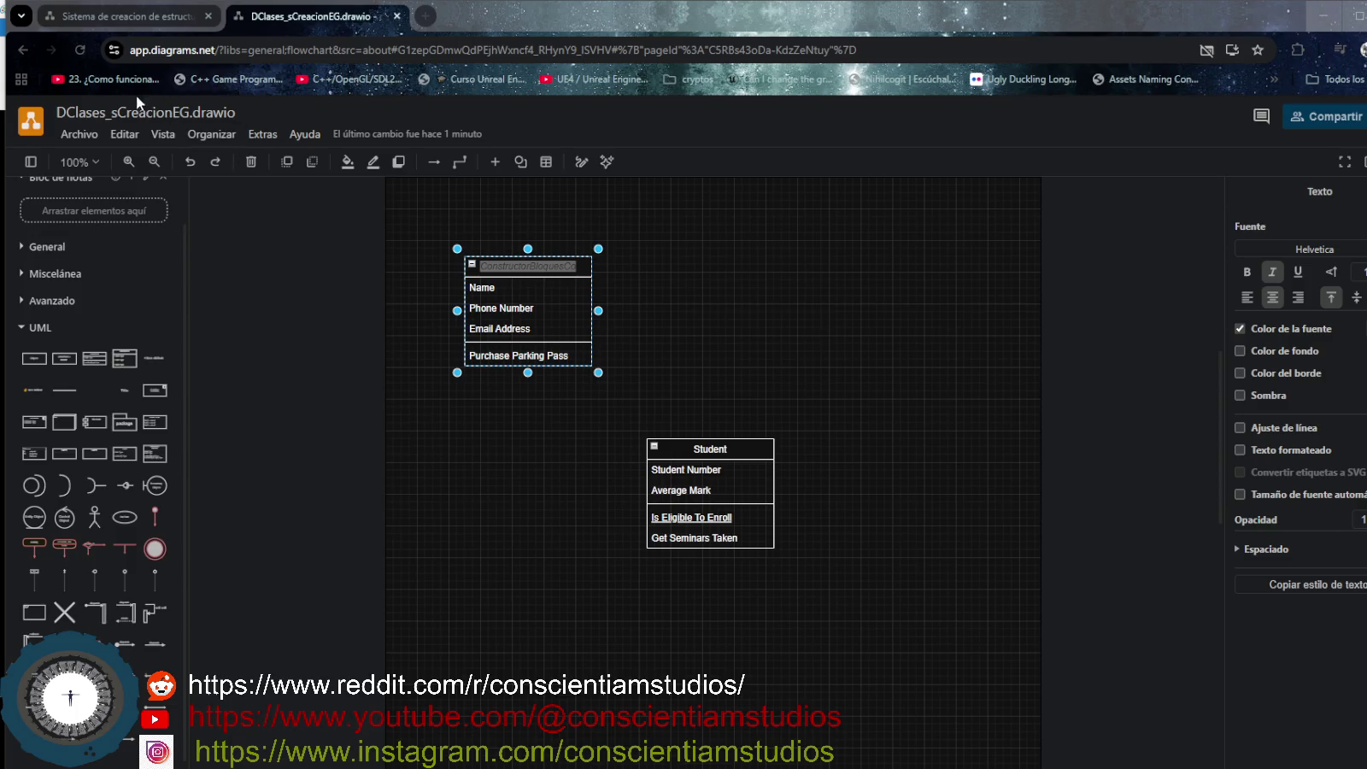
left_click(171, 15)
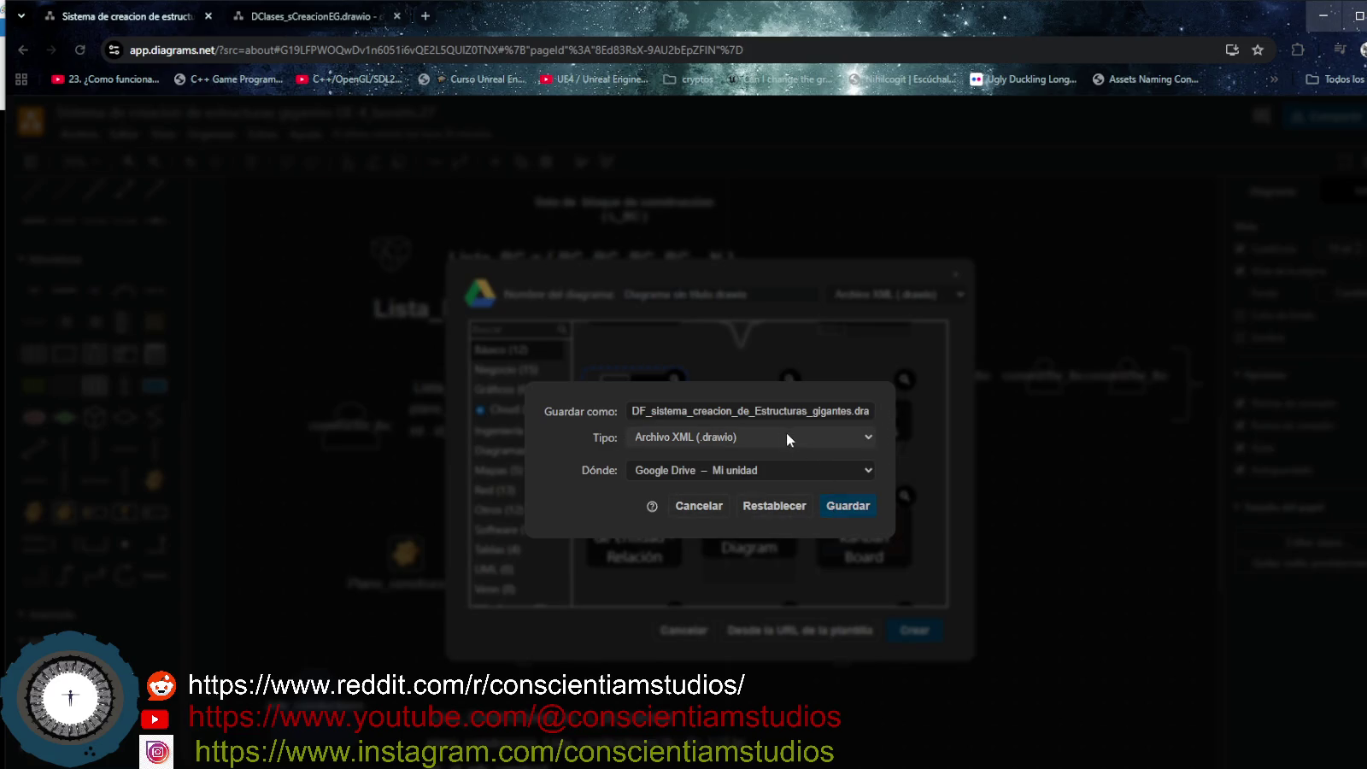
Save the new diagram into Doc_proyecto_WIS/proyectos_Steam/wound_in_silence on Google Drive.
left_click(778, 467)
left_click(787, 511)
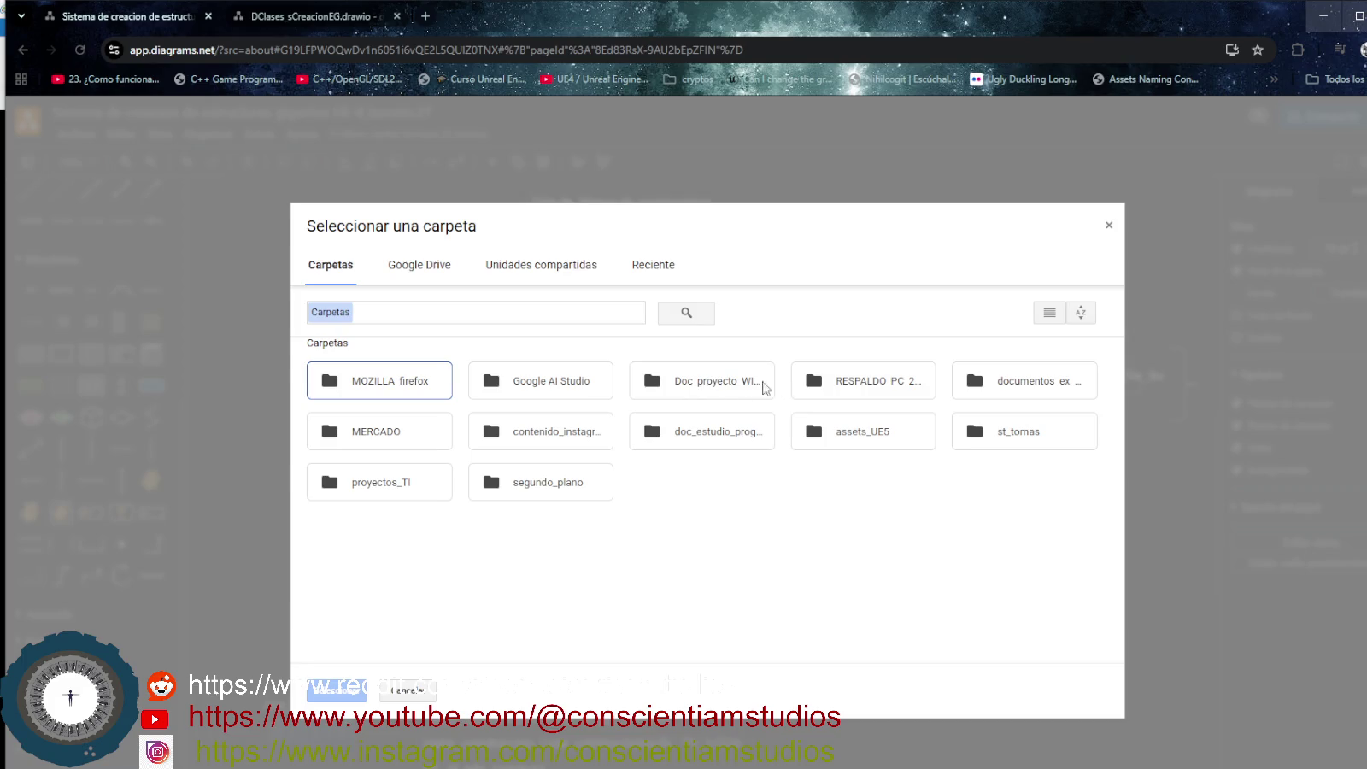
left_click(747, 385)
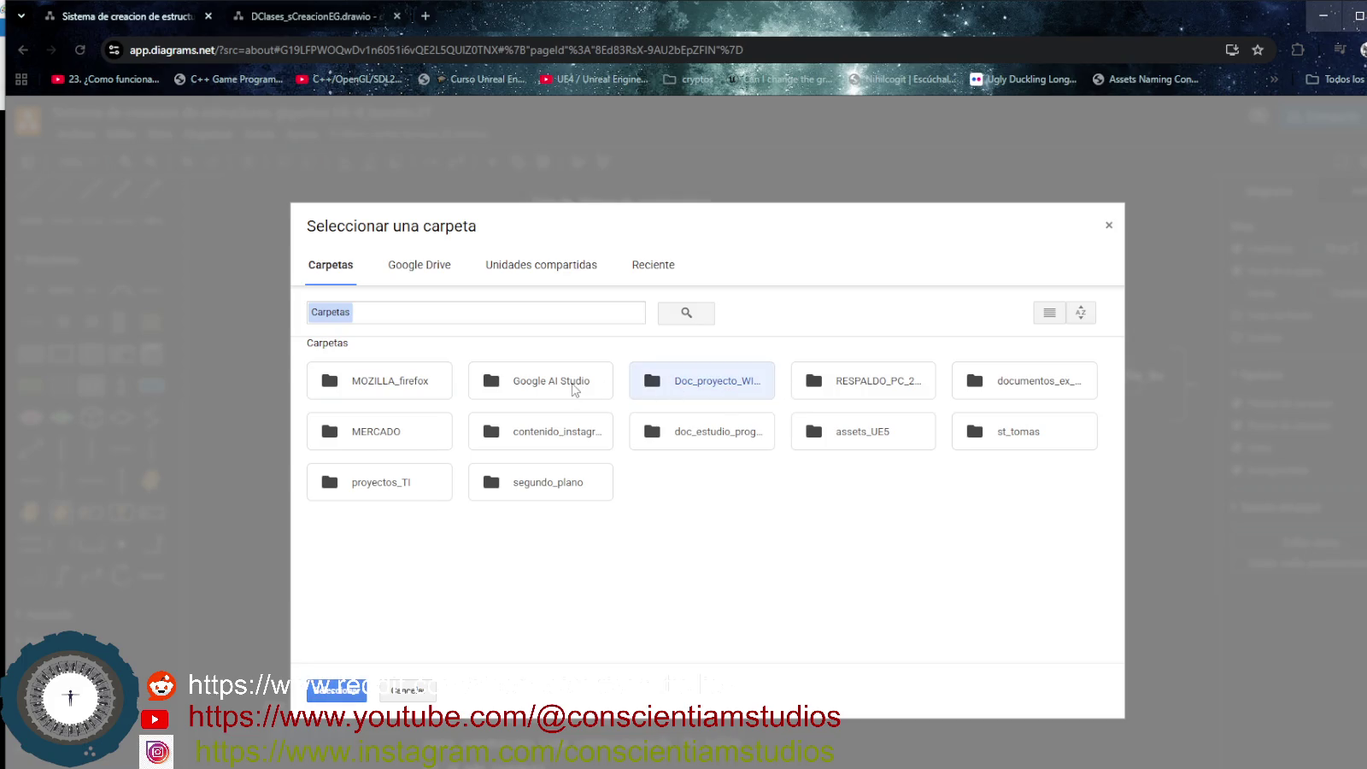
double_click(718, 389)
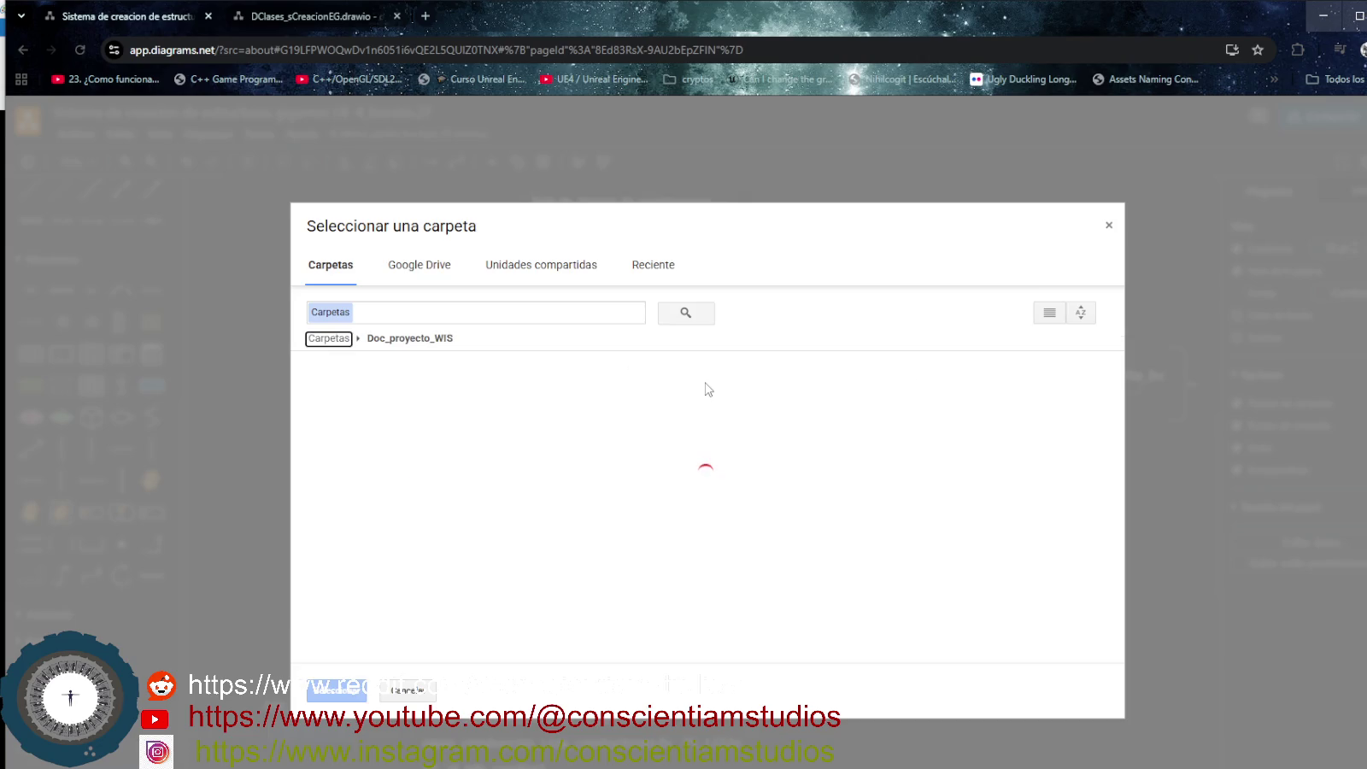
double_click(714, 398)
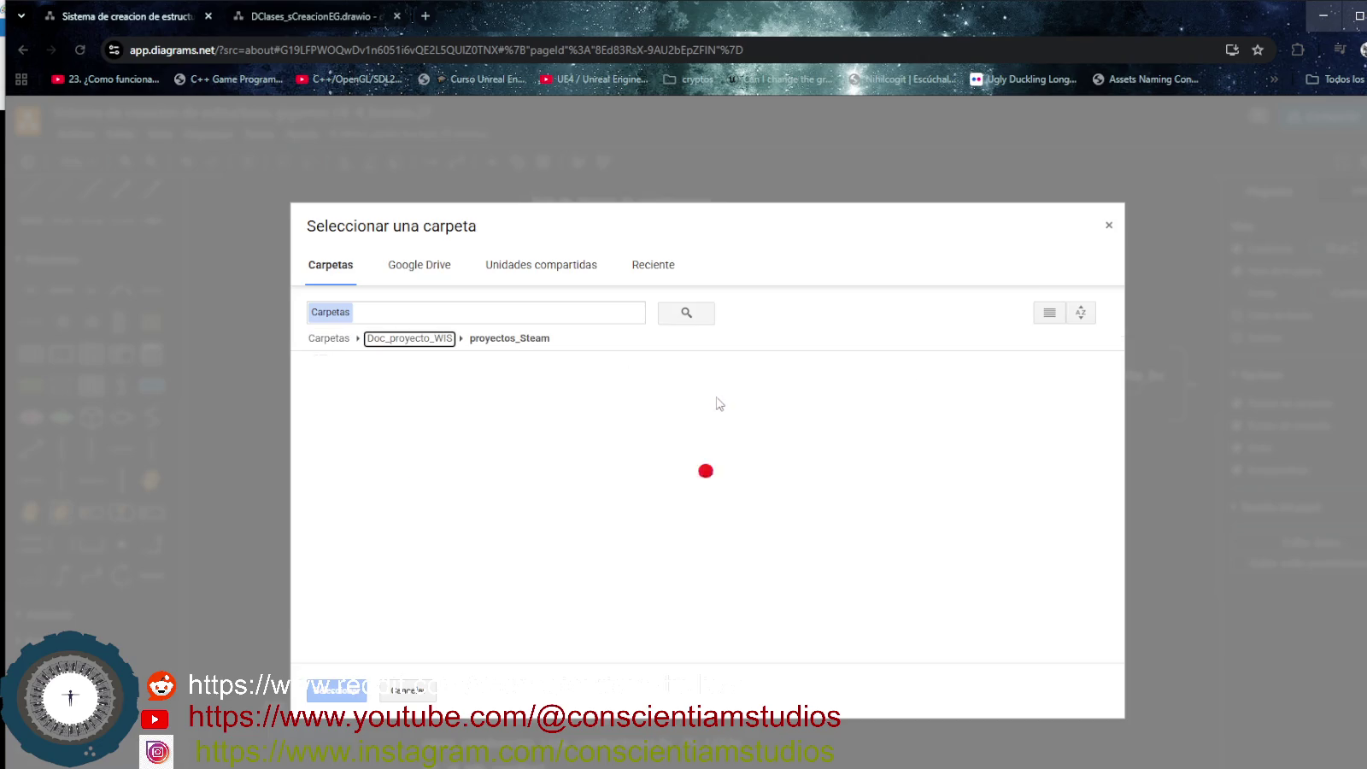
left_click(341, 394)
left_click(353, 696)
left_click(853, 505)
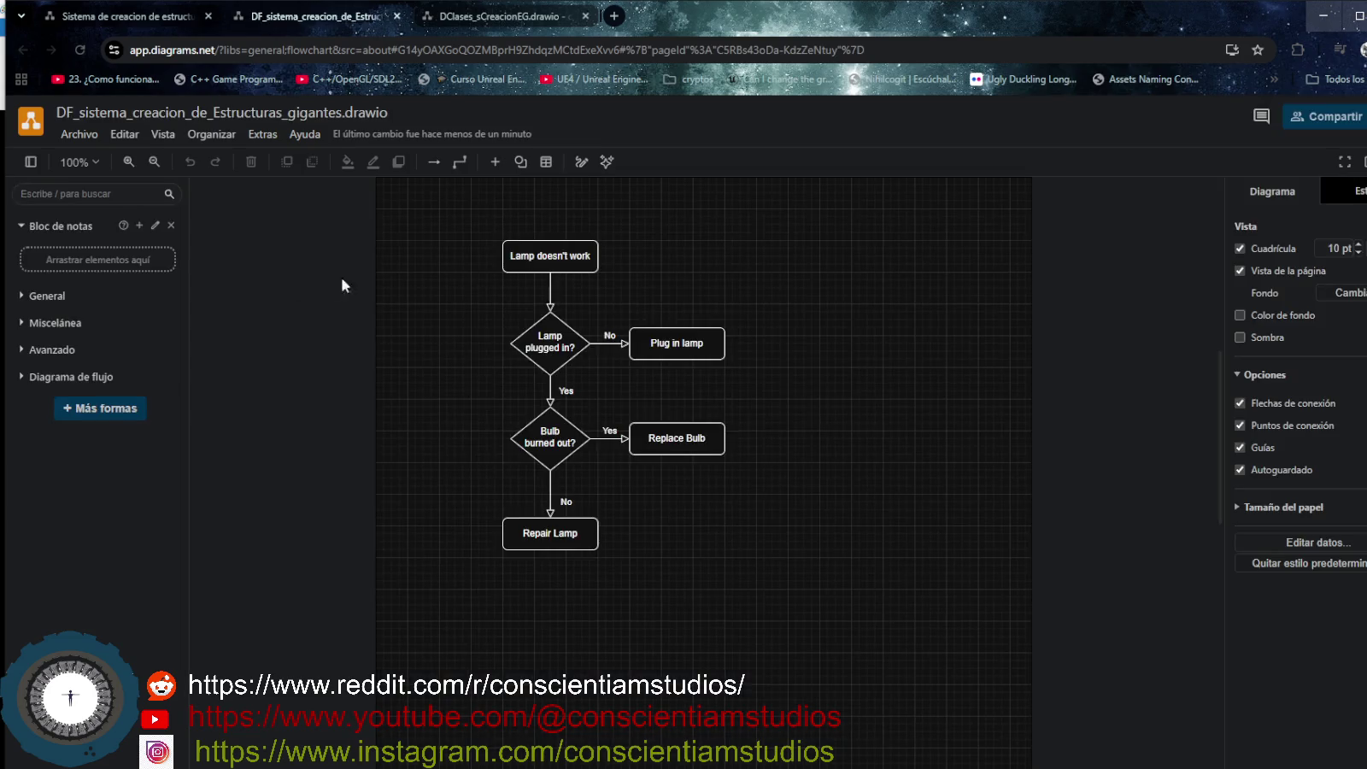
Return to the original diagram tab and dismiss the leftover save-as and template dialogs.
left_click(139, 20)
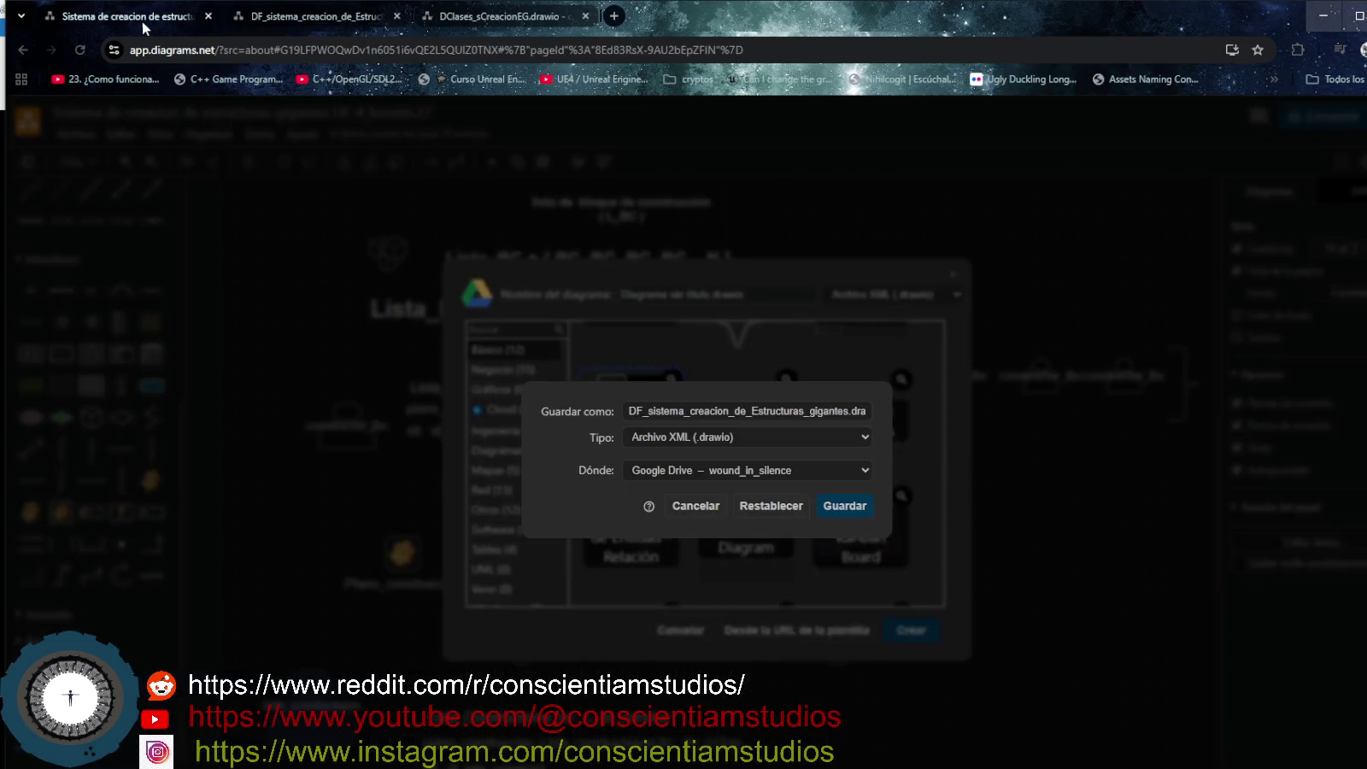
left_click(695, 506)
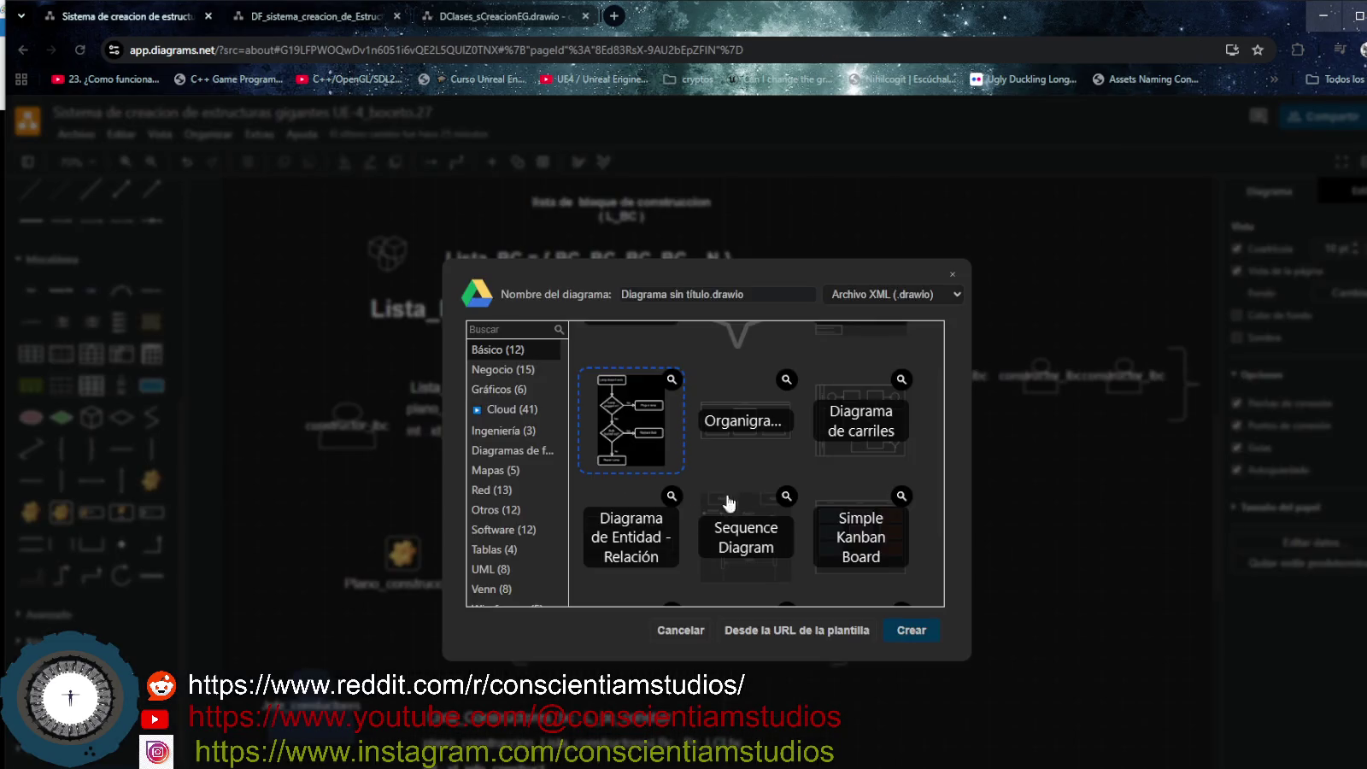
left_click(953, 275)
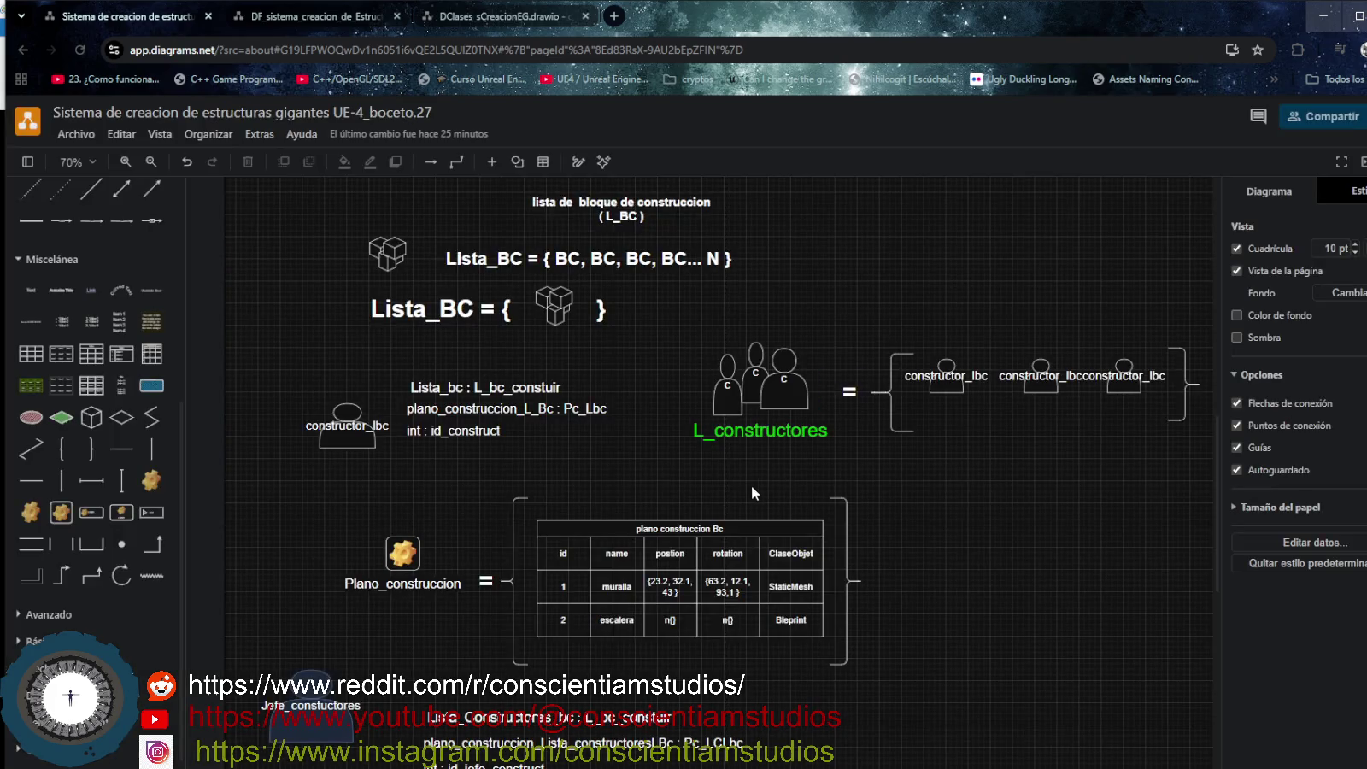
scroll(677, 472, "up", 5)
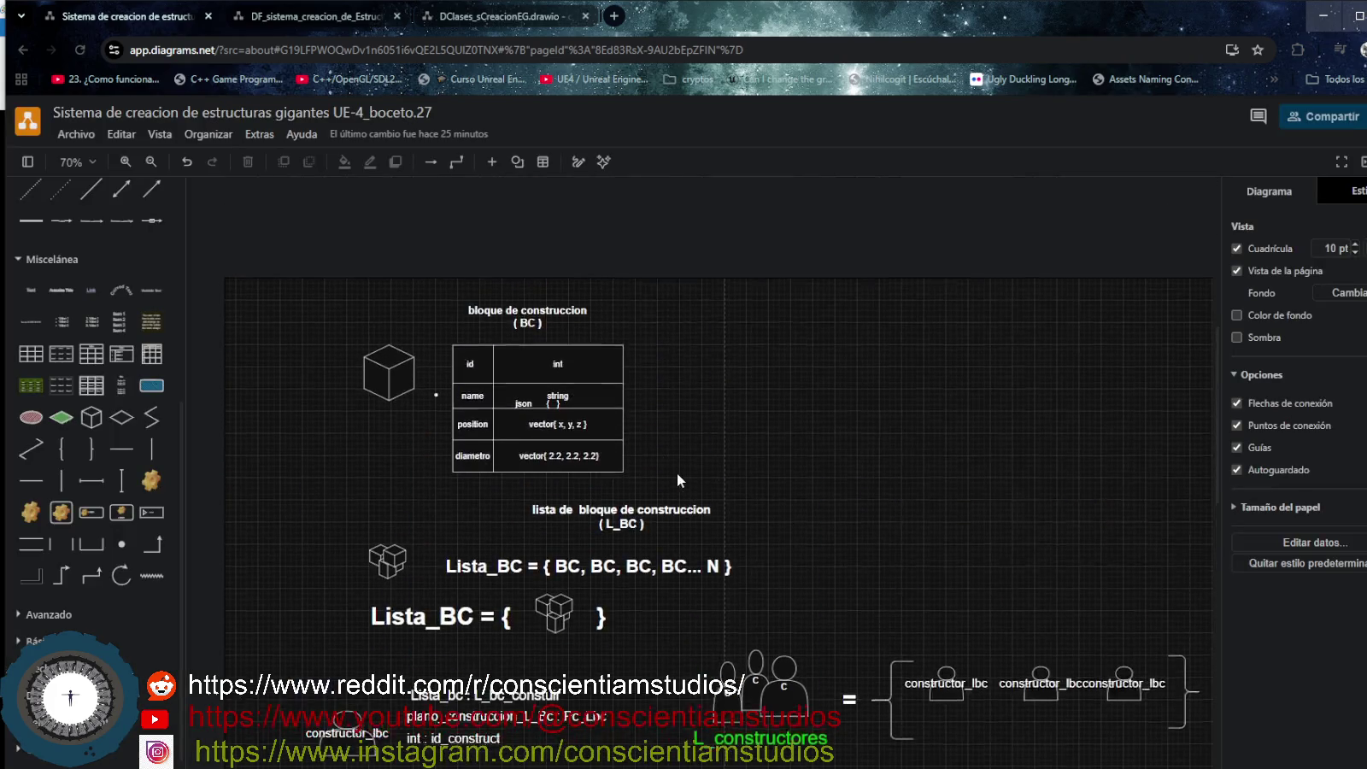
Start moving the diagram and choose to browse for a different Drive folder.
left_click(83, 140)
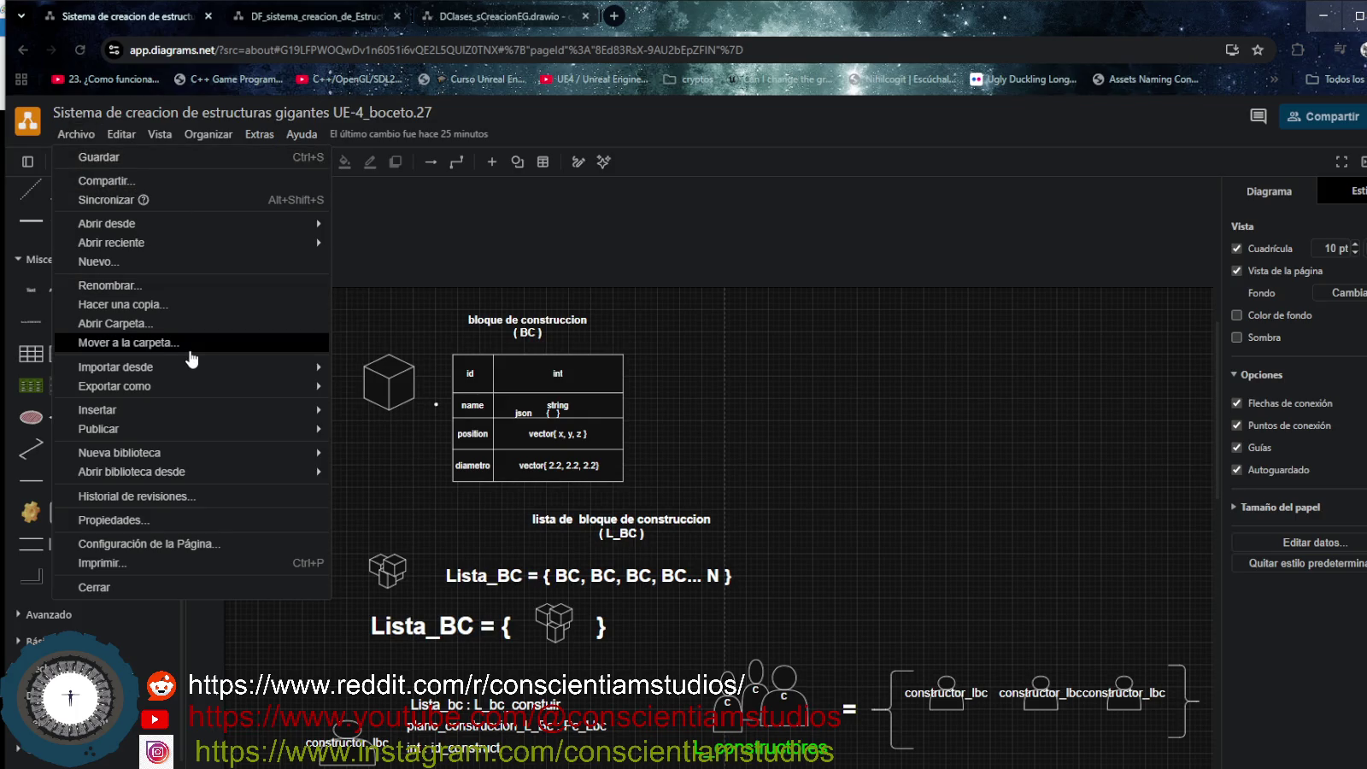
left_click(171, 343)
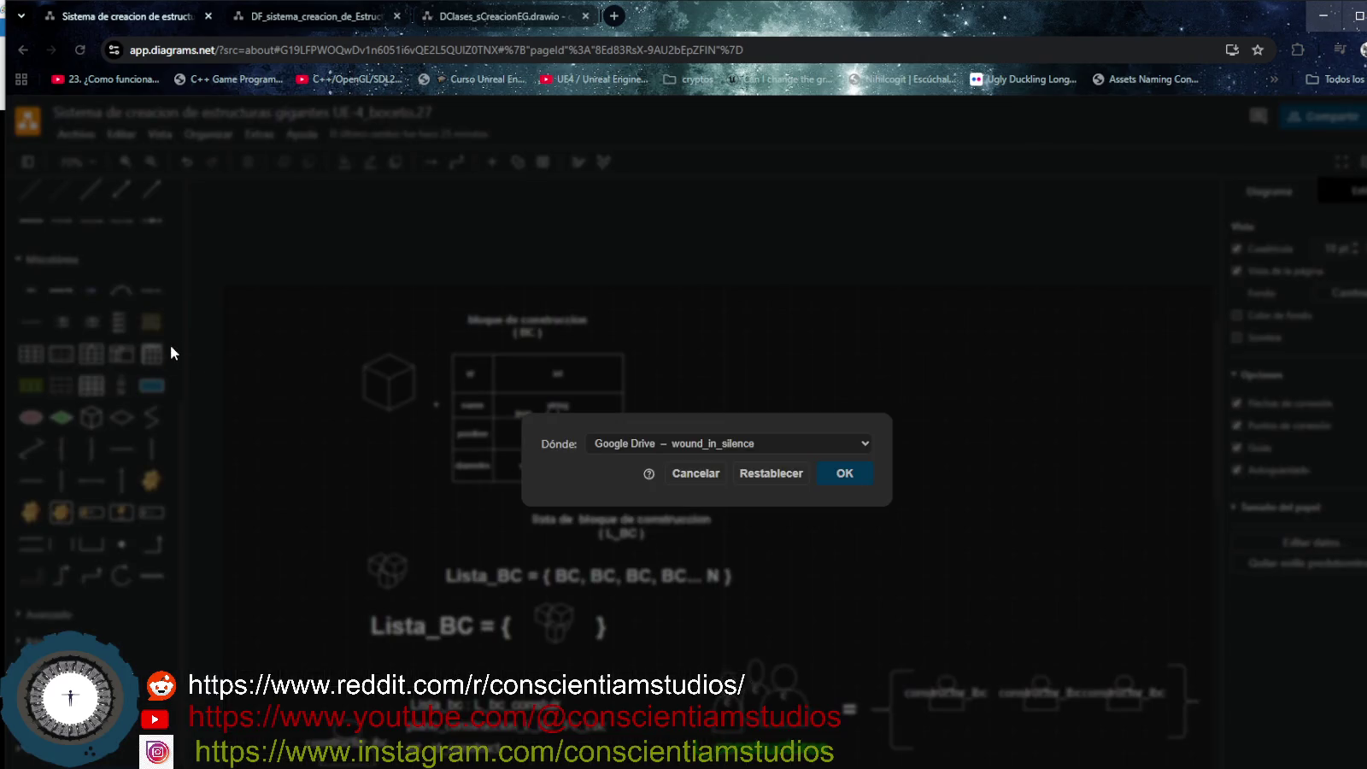
left_click(784, 446)
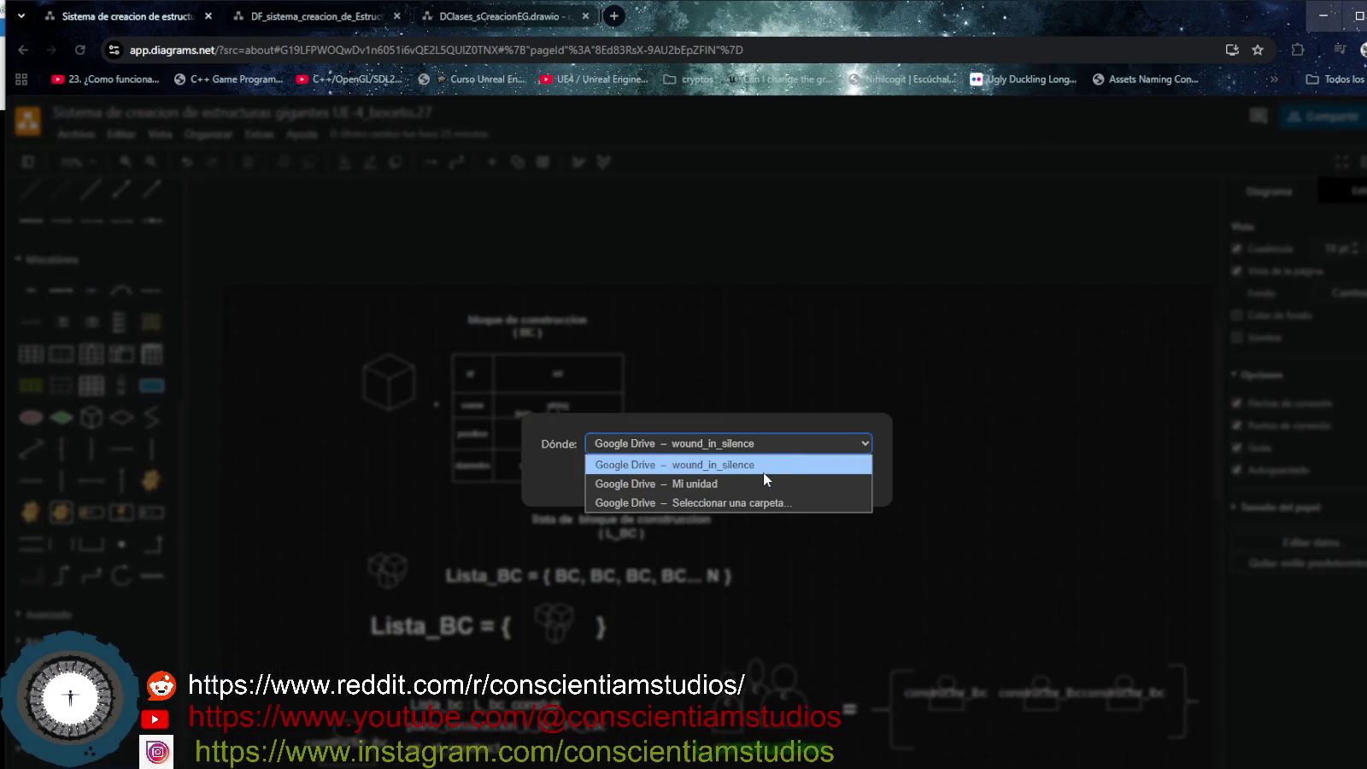
left_click(763, 471)
left_click(729, 445)
left_click(721, 500)
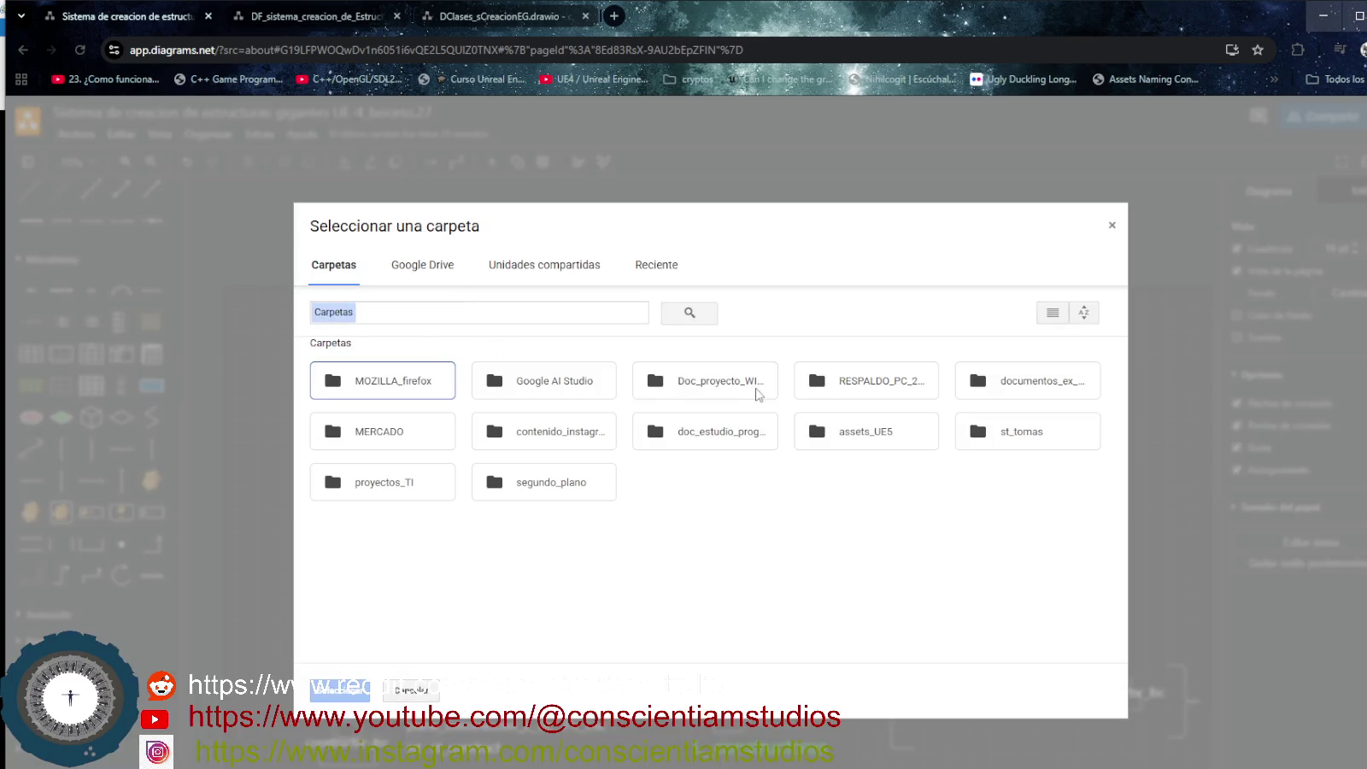
Move the diagram into Doc_proyecto_WIS/proyectos_Steam/wound_in_silence on Google Drive.
double_click(755, 390)
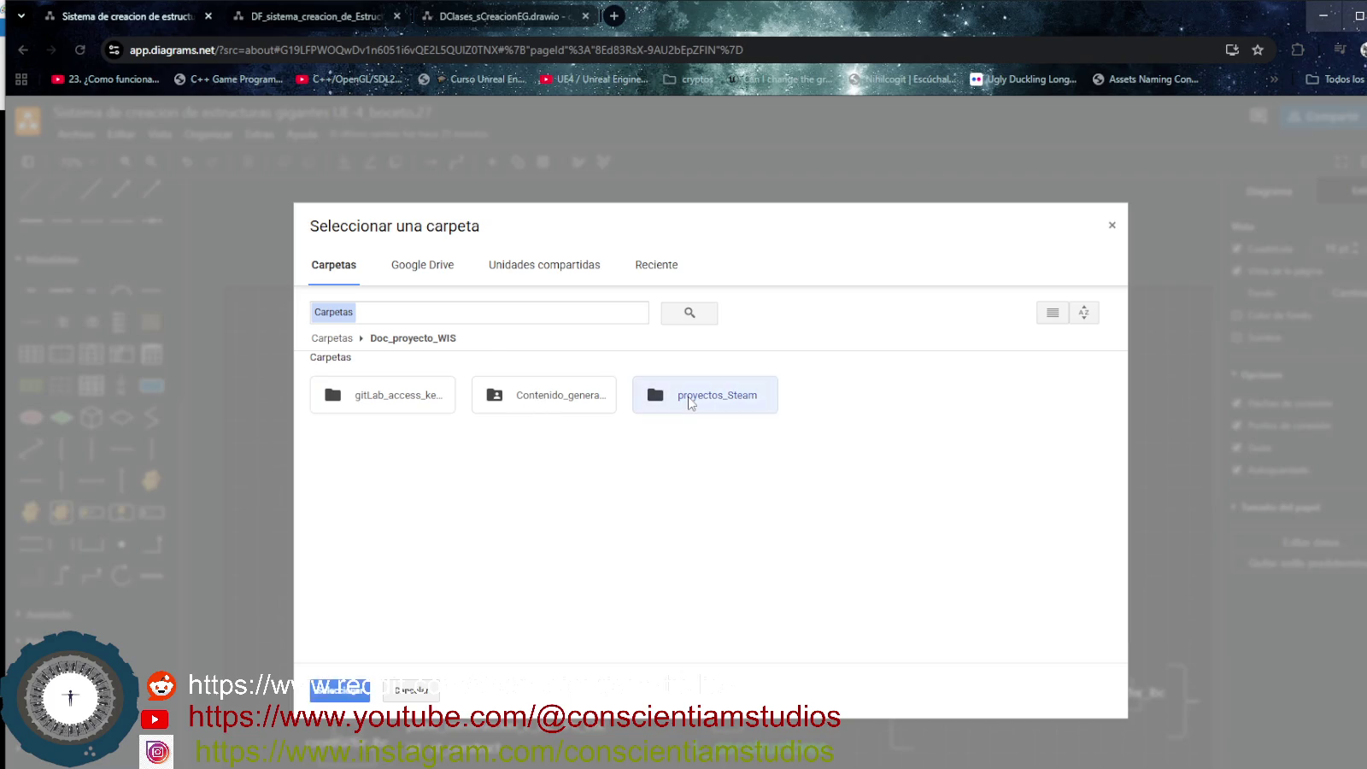
double_click(690, 399)
left_click(340, 691)
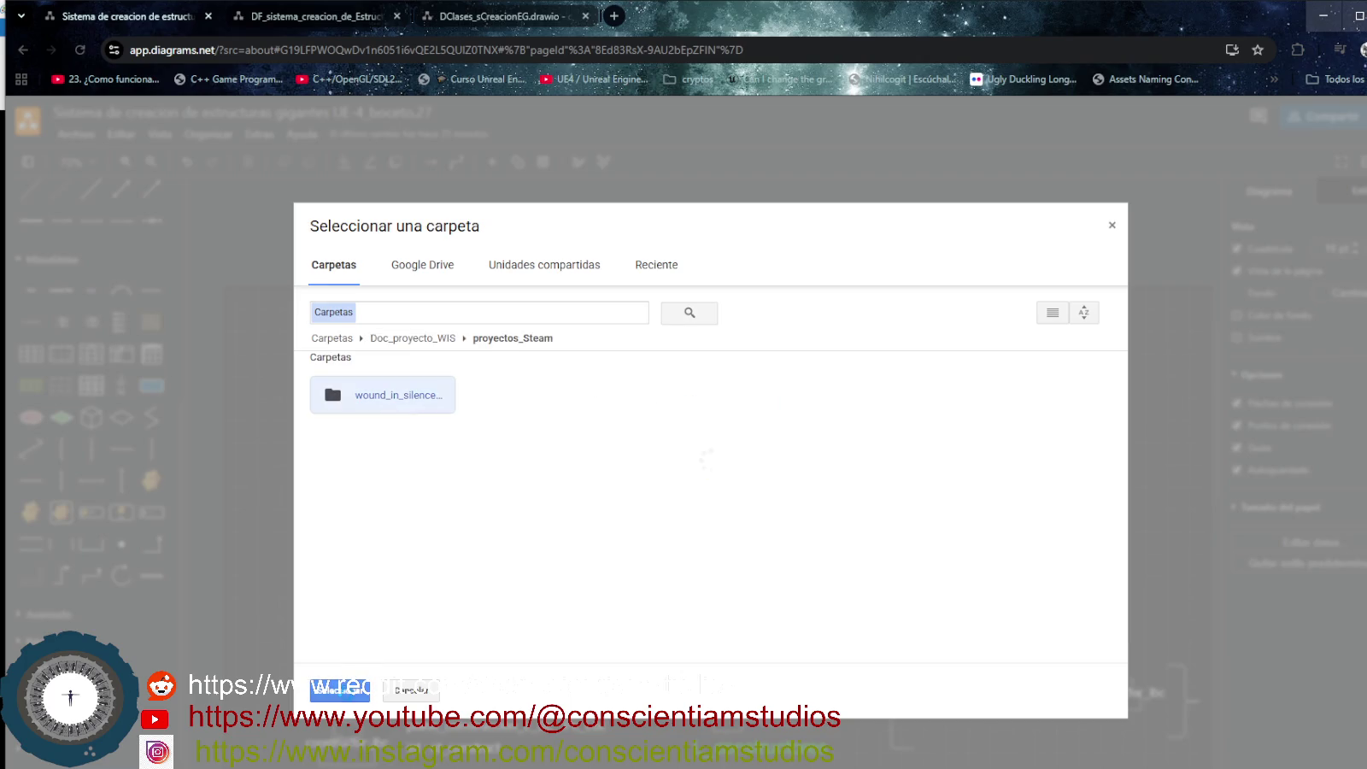
left_click(842, 475)
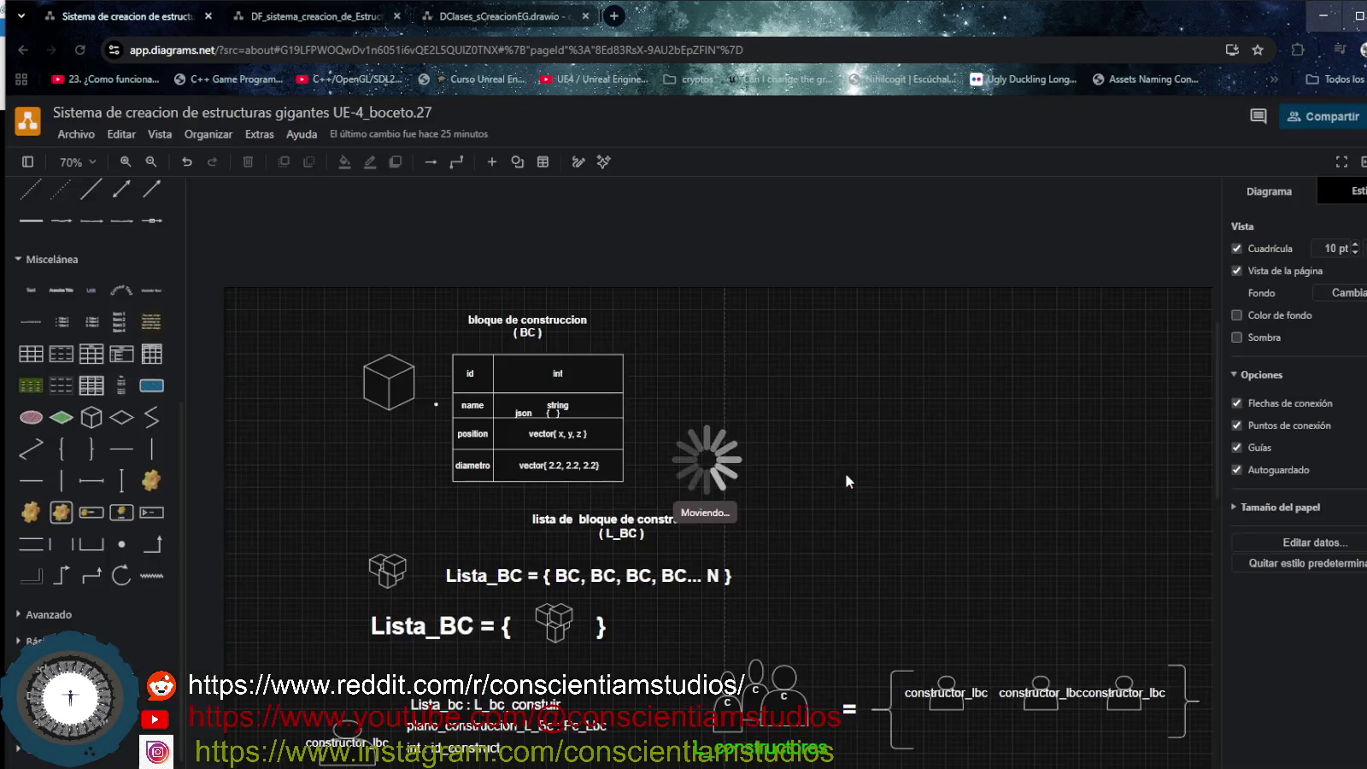
left_click(496, 15)
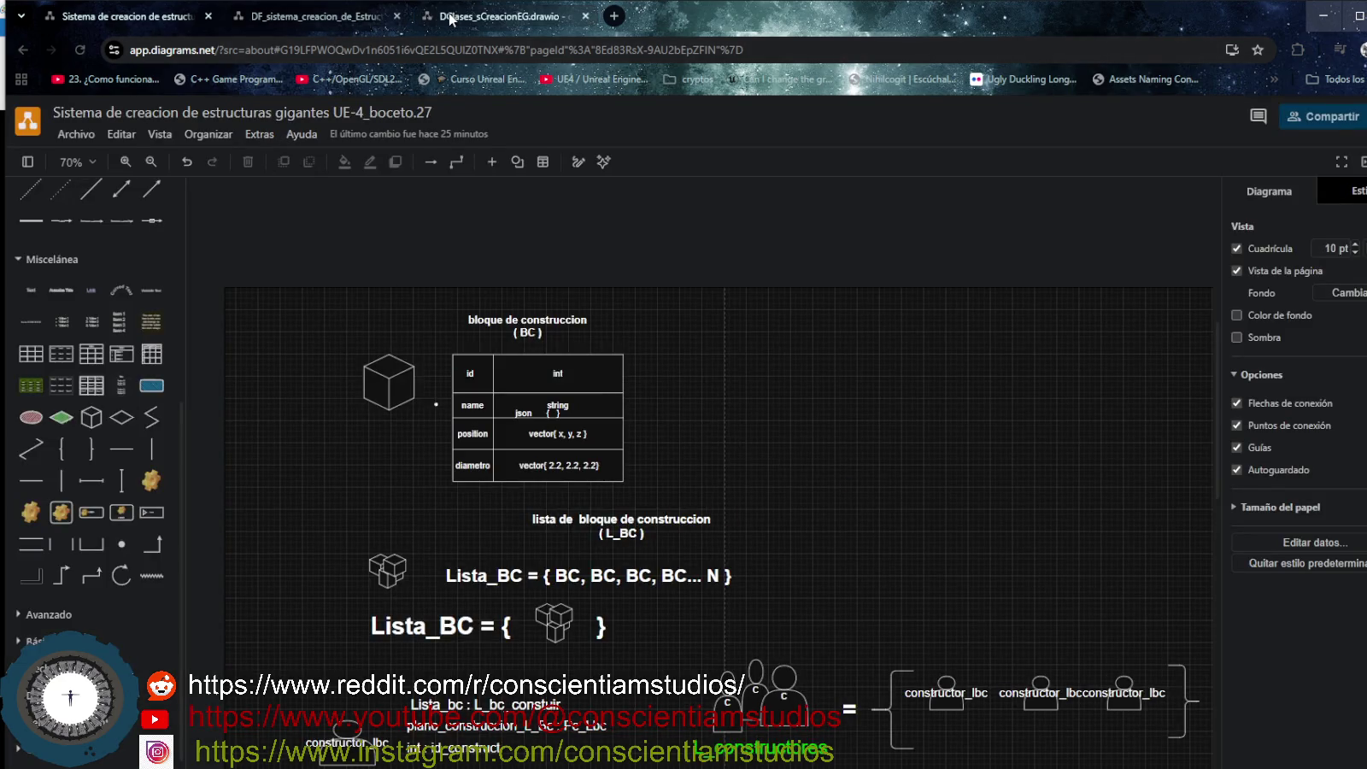
Bring up DClases_sCreacionEG.drawio, then switch to the Word requirements document.
left_click(296, 17)
left_click(463, 19)
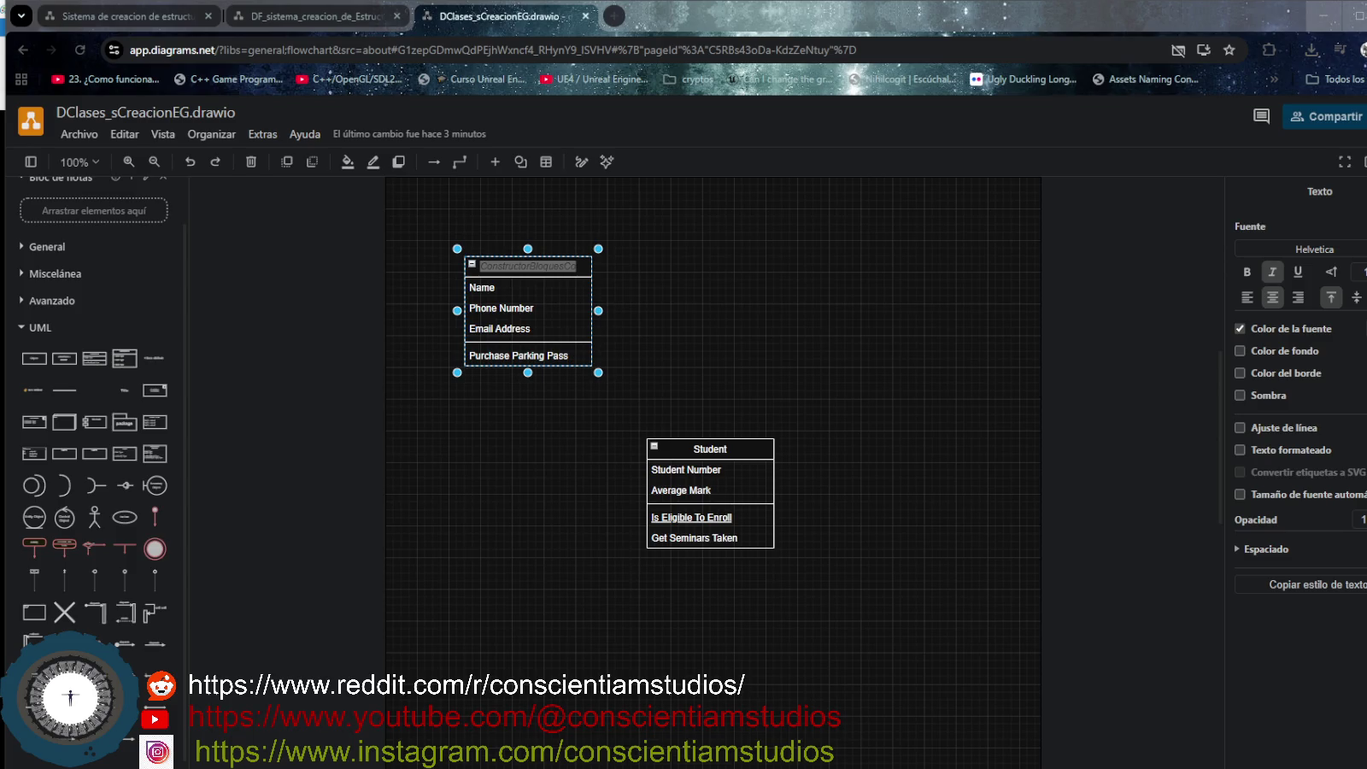
key("alt+Tab")
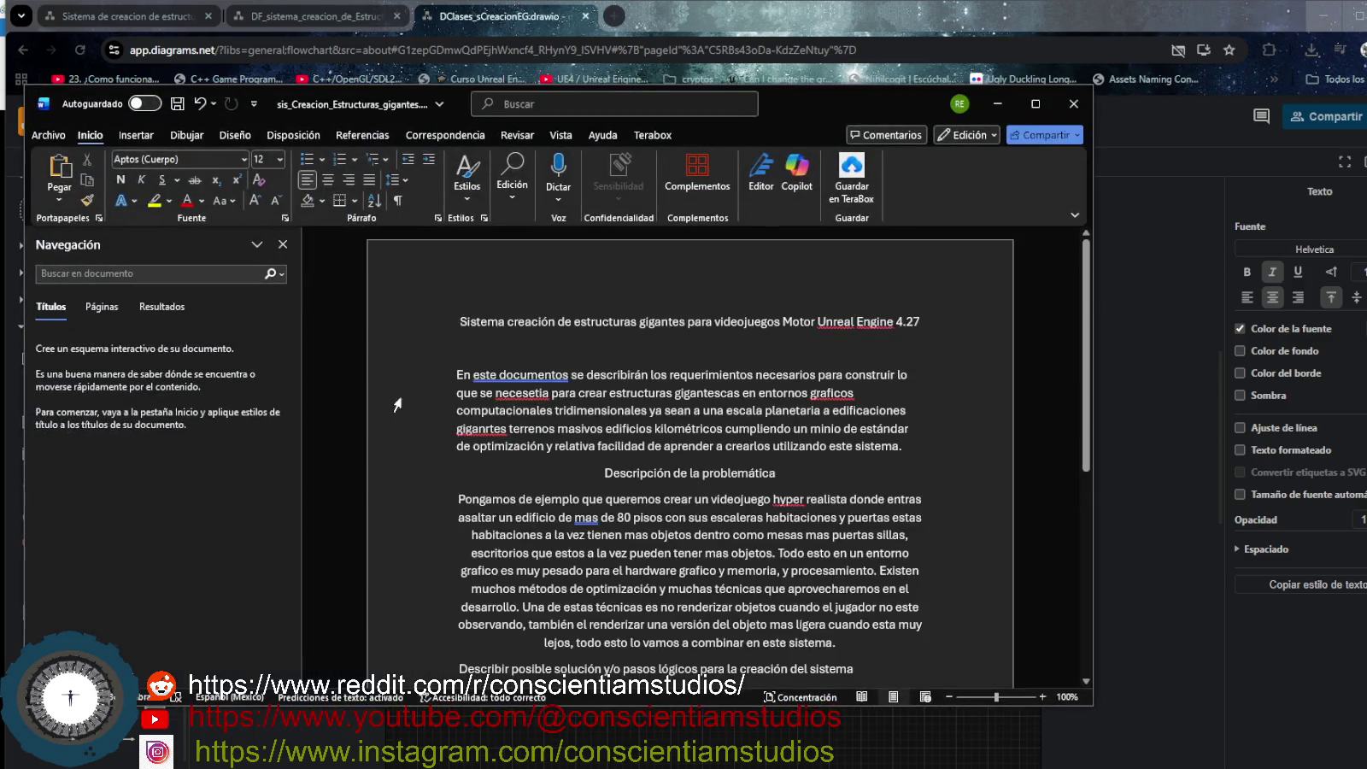
Copy the requirements text from the Word document, then minimize Word to reveal draw.io.
left_click_drag(462, 323, 718, 648)
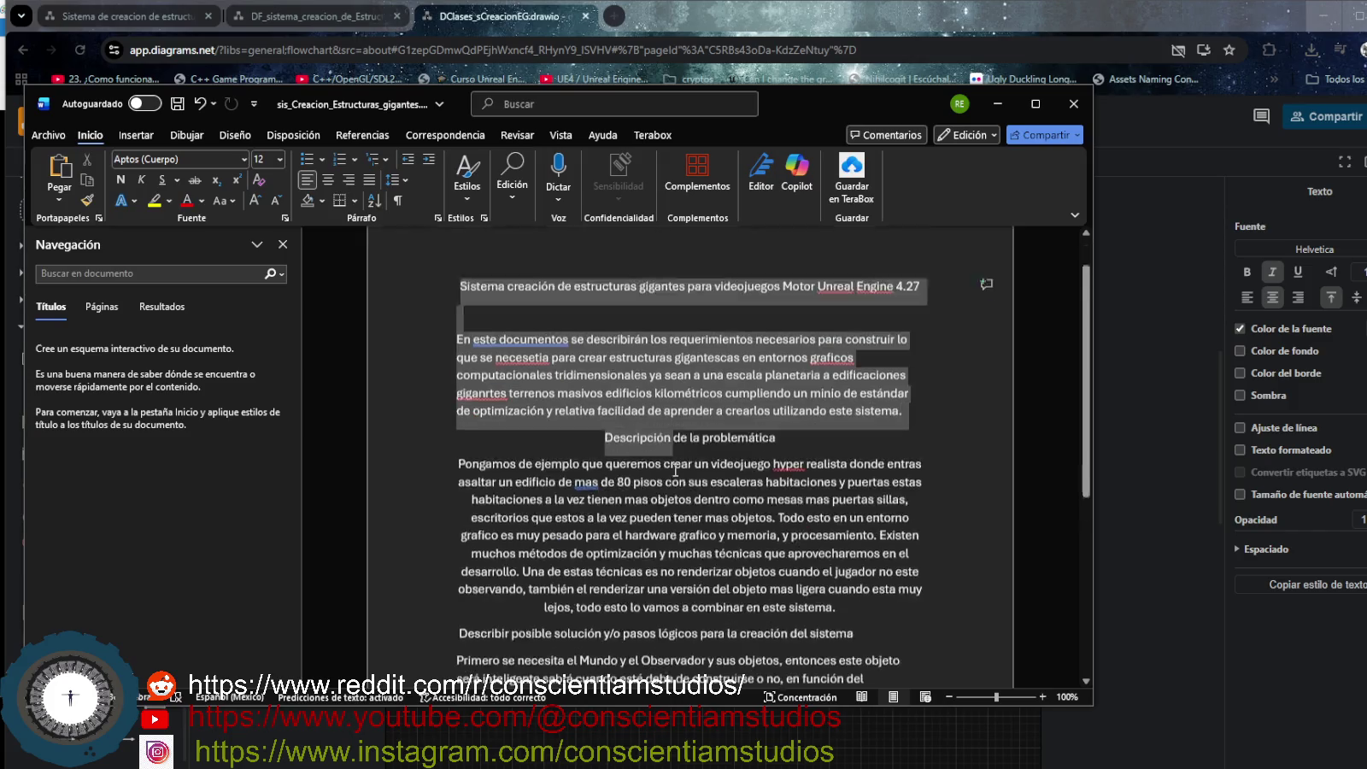
key("ctrl+c")
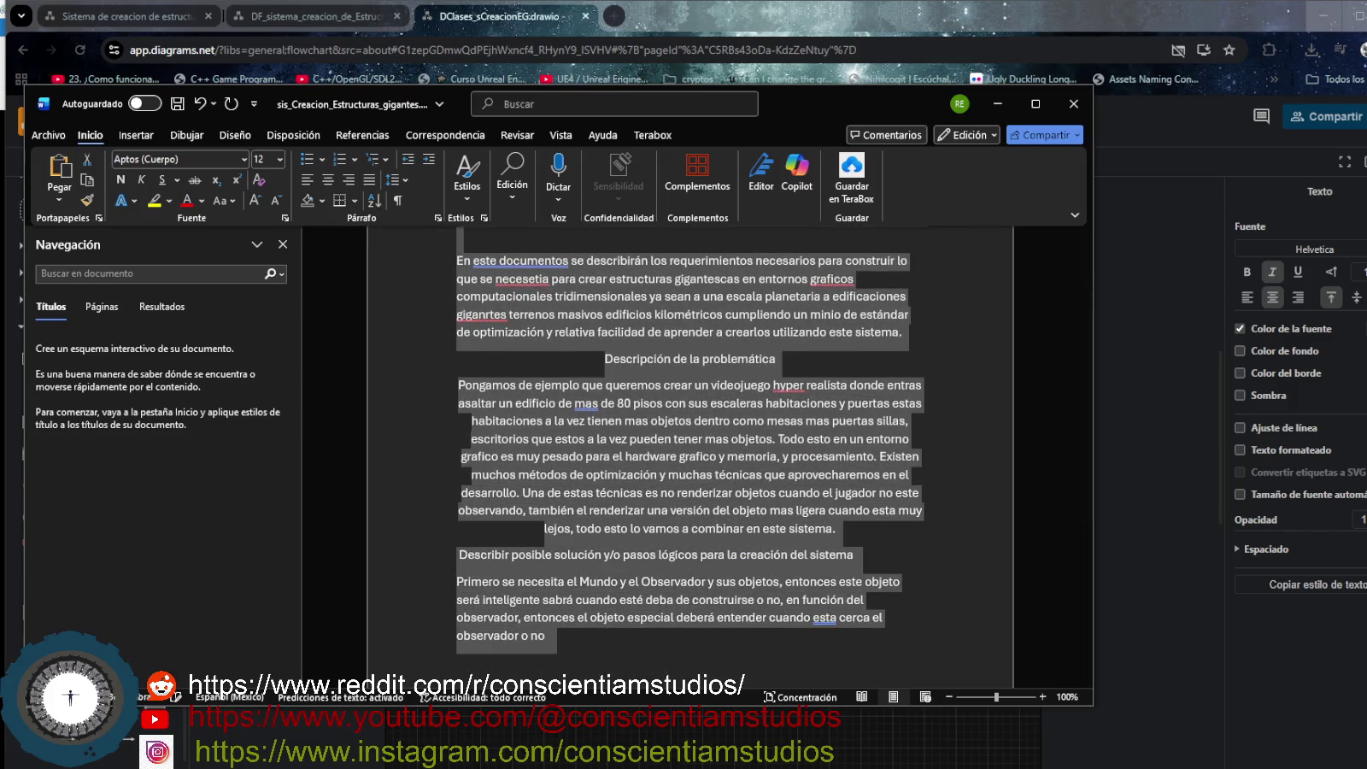
key("alt+Tab")
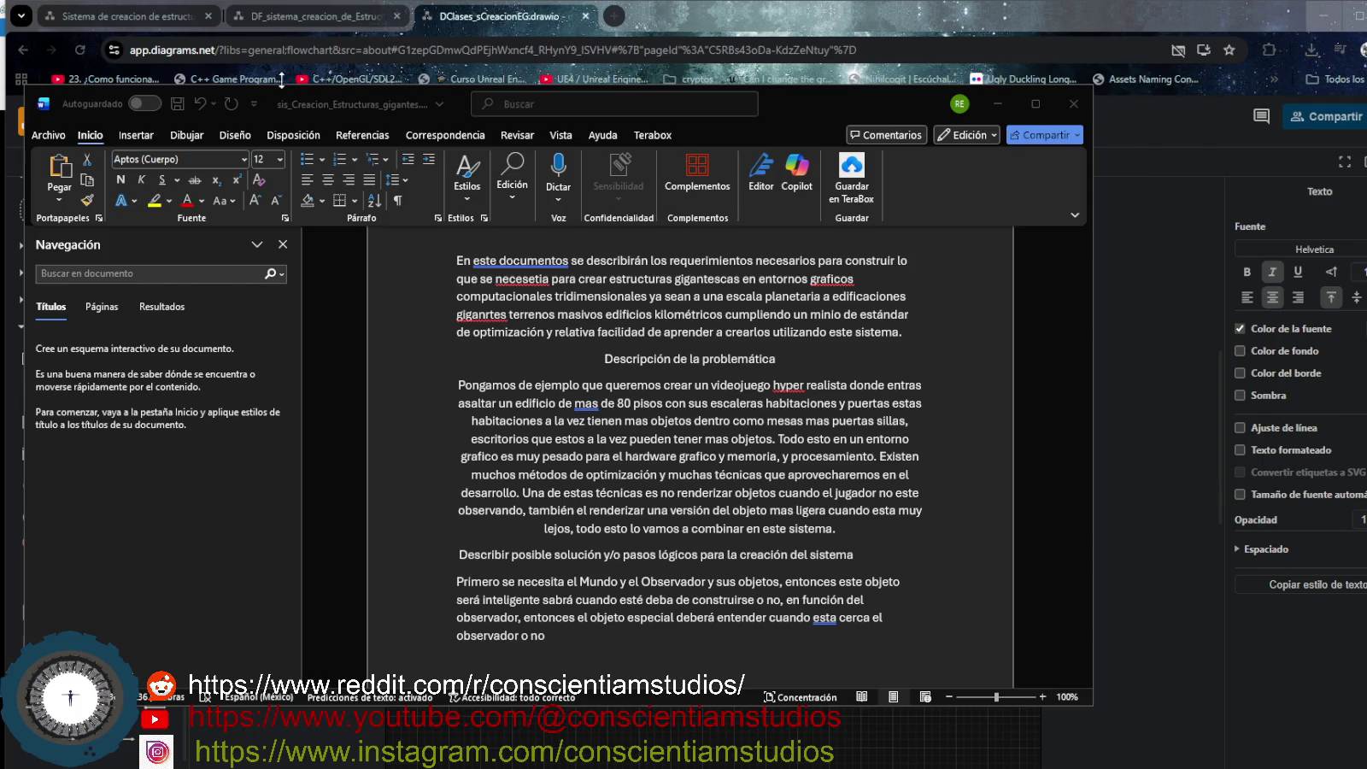
left_click(1000, 104)
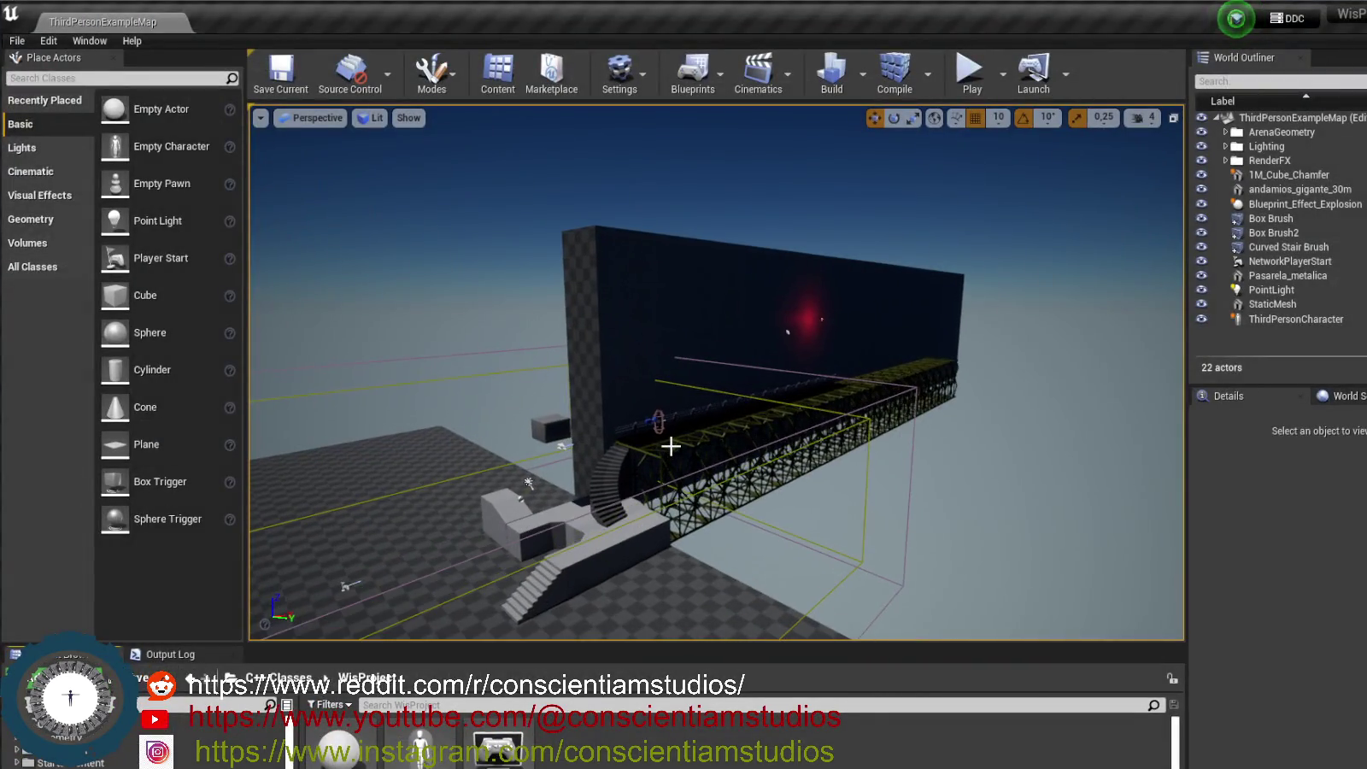
Fly around the giant wall, walkway and stairs, then start Play In Editor.
left_click_drag(675, 438, 675, 376)
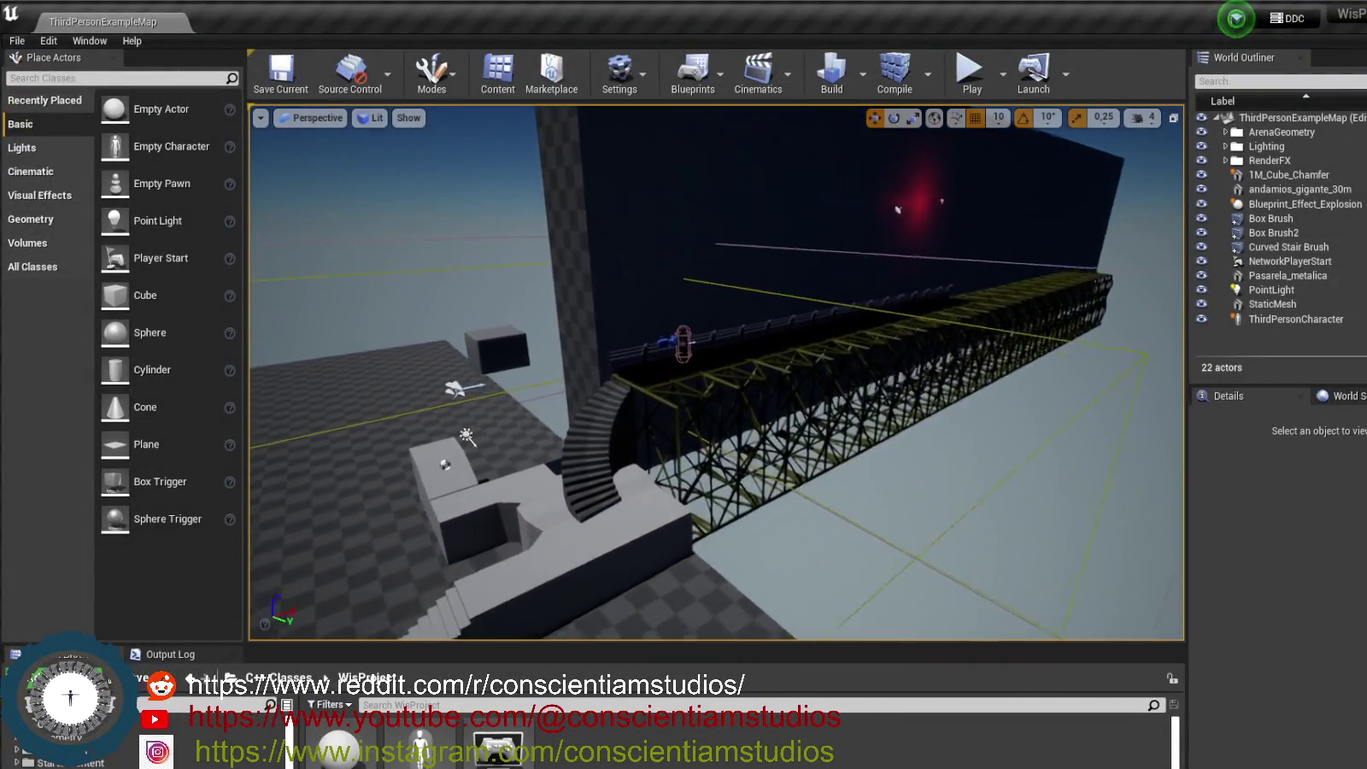
left_click_drag(690, 440, 690, 401)
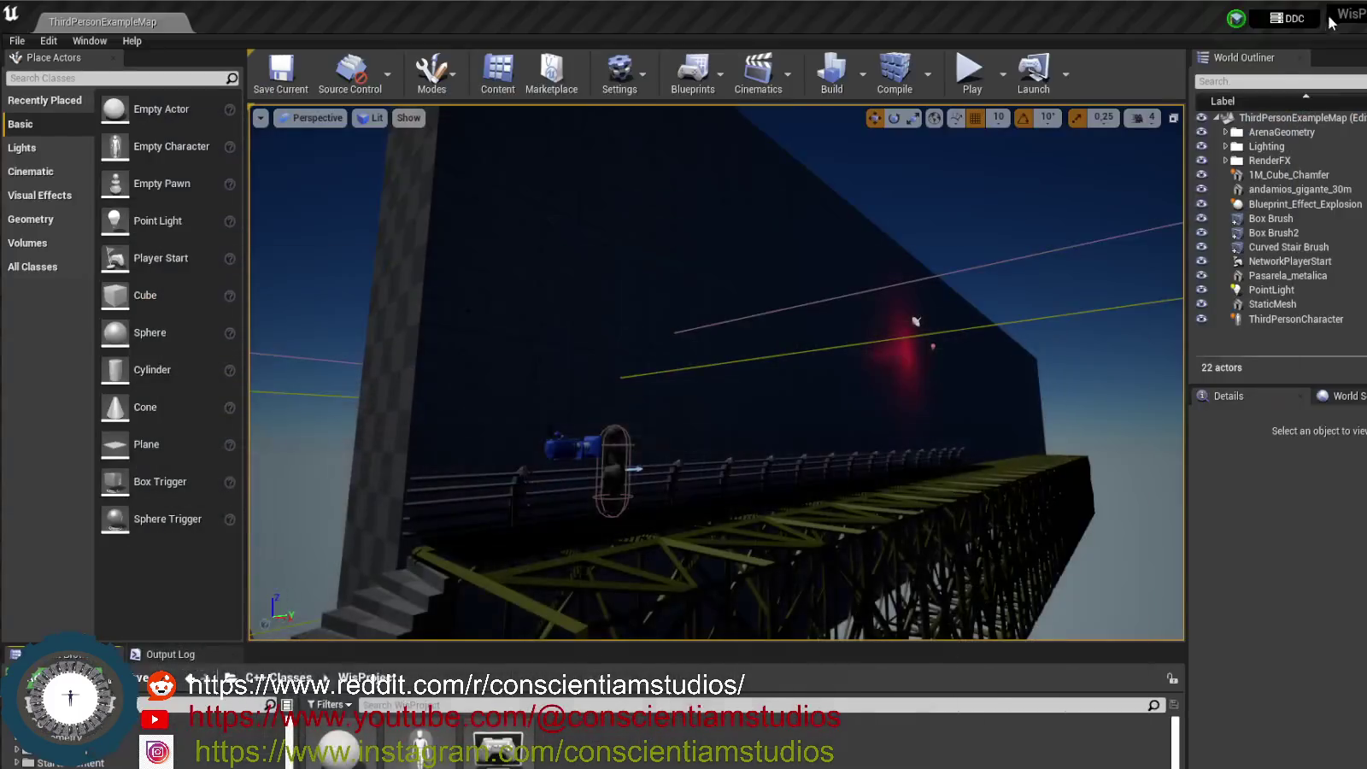
mouse_move(686, 501)
left_mouse_down()
mouse_move(701, 504)
mouse_move(701, 479)
left_mouse_up()
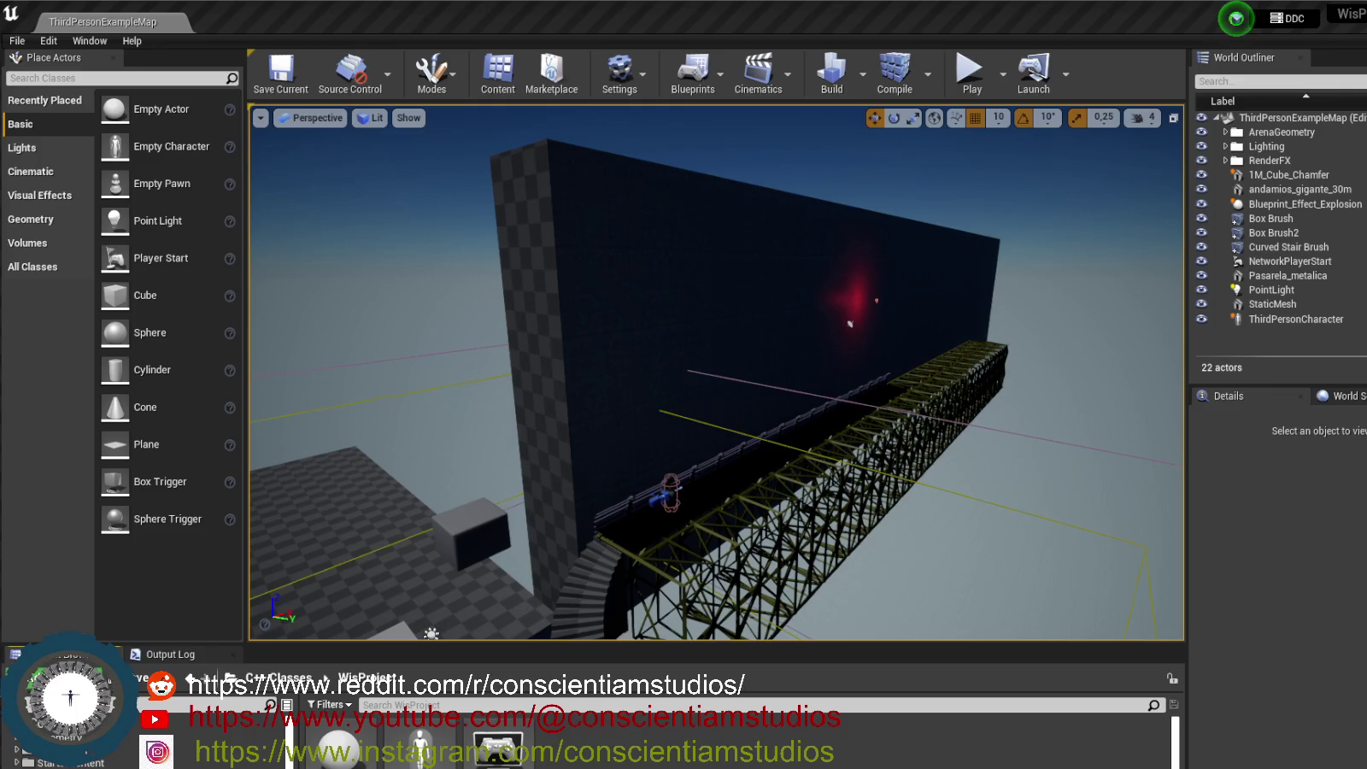
left_click(967, 88)
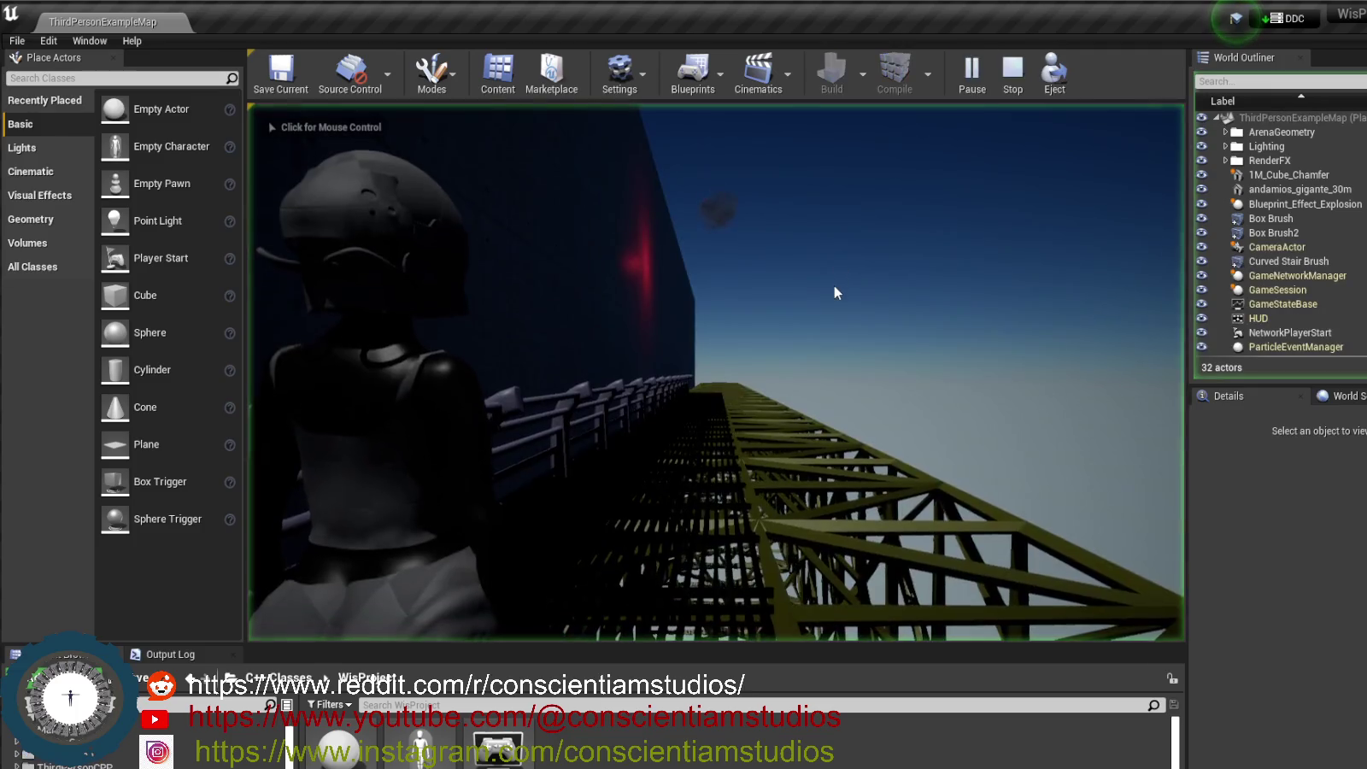
Eject from the running character, view the railing and giant wall, and select Box Brush2.
left_click(835, 292)
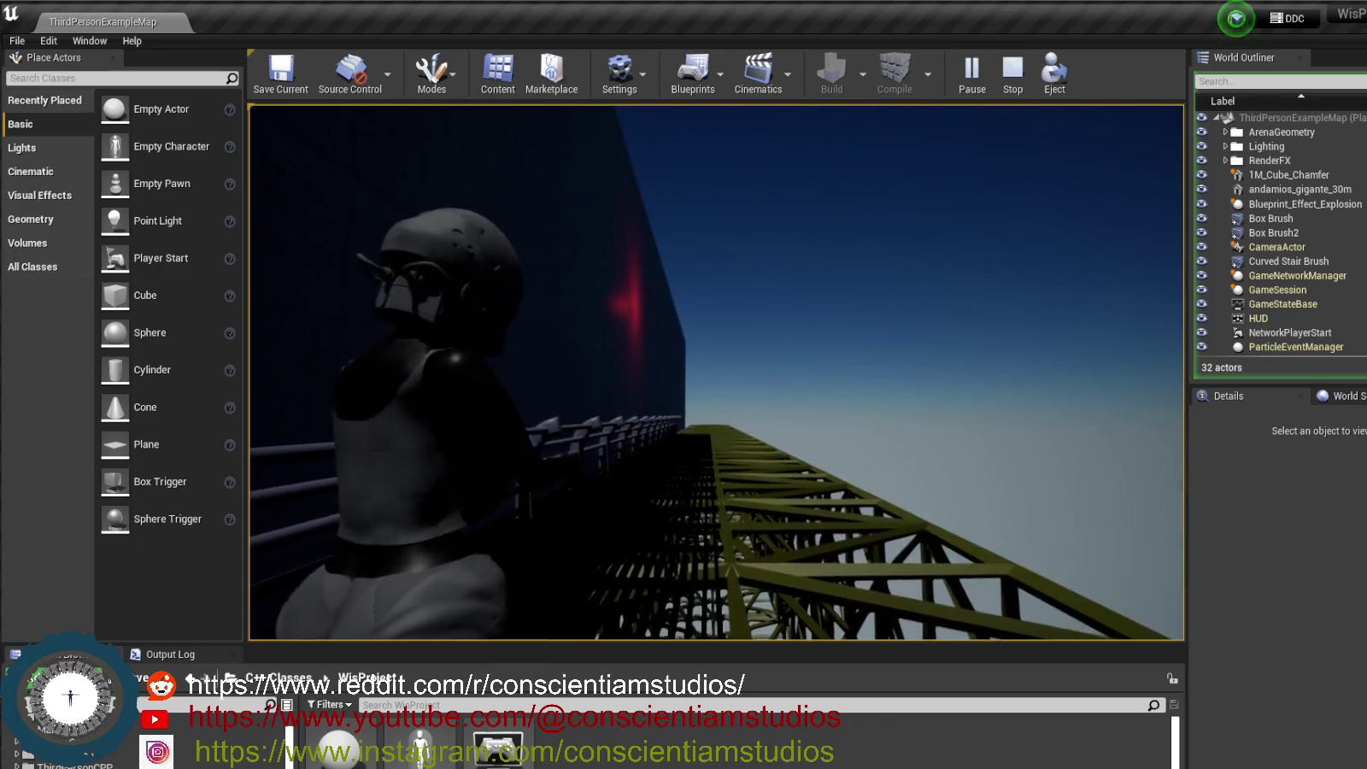
key("shift+F1")
left_click(1059, 73)
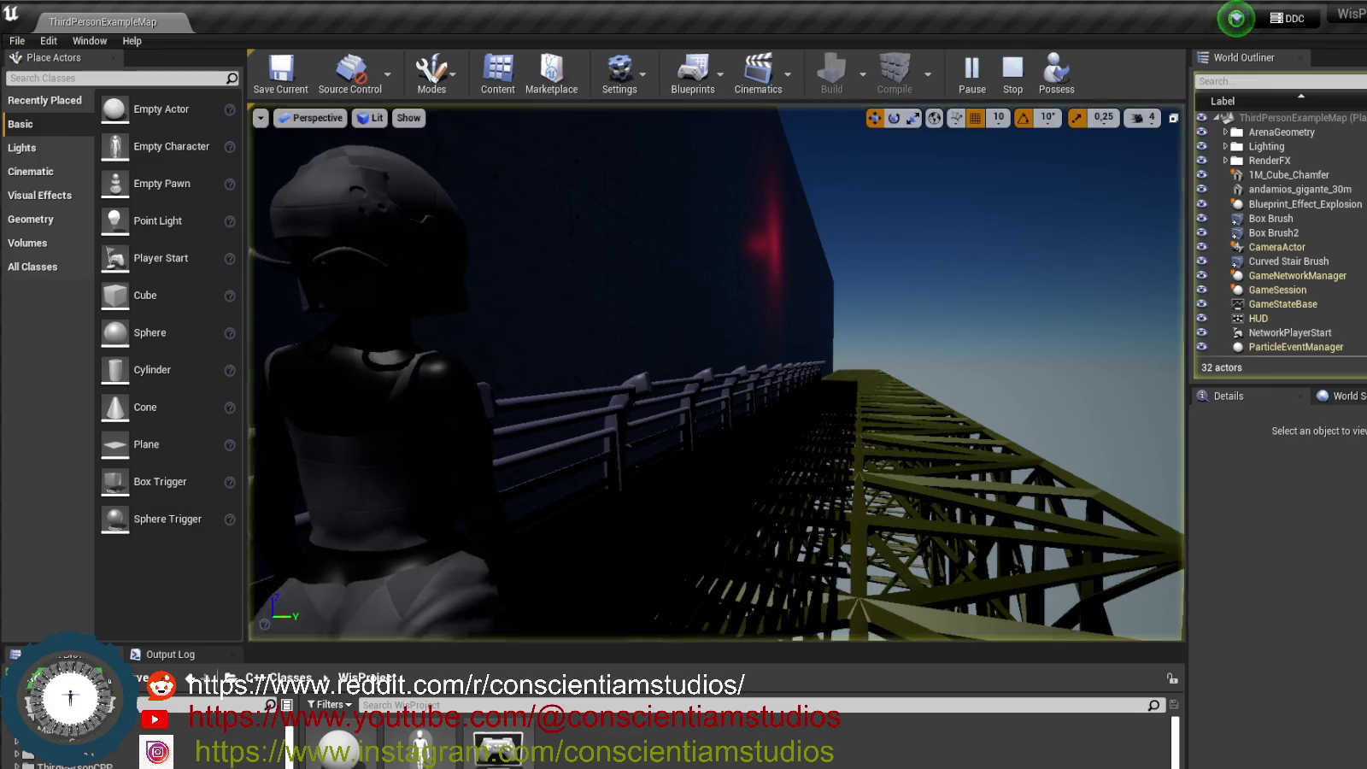
left_click_drag(718, 371, 684, 256)
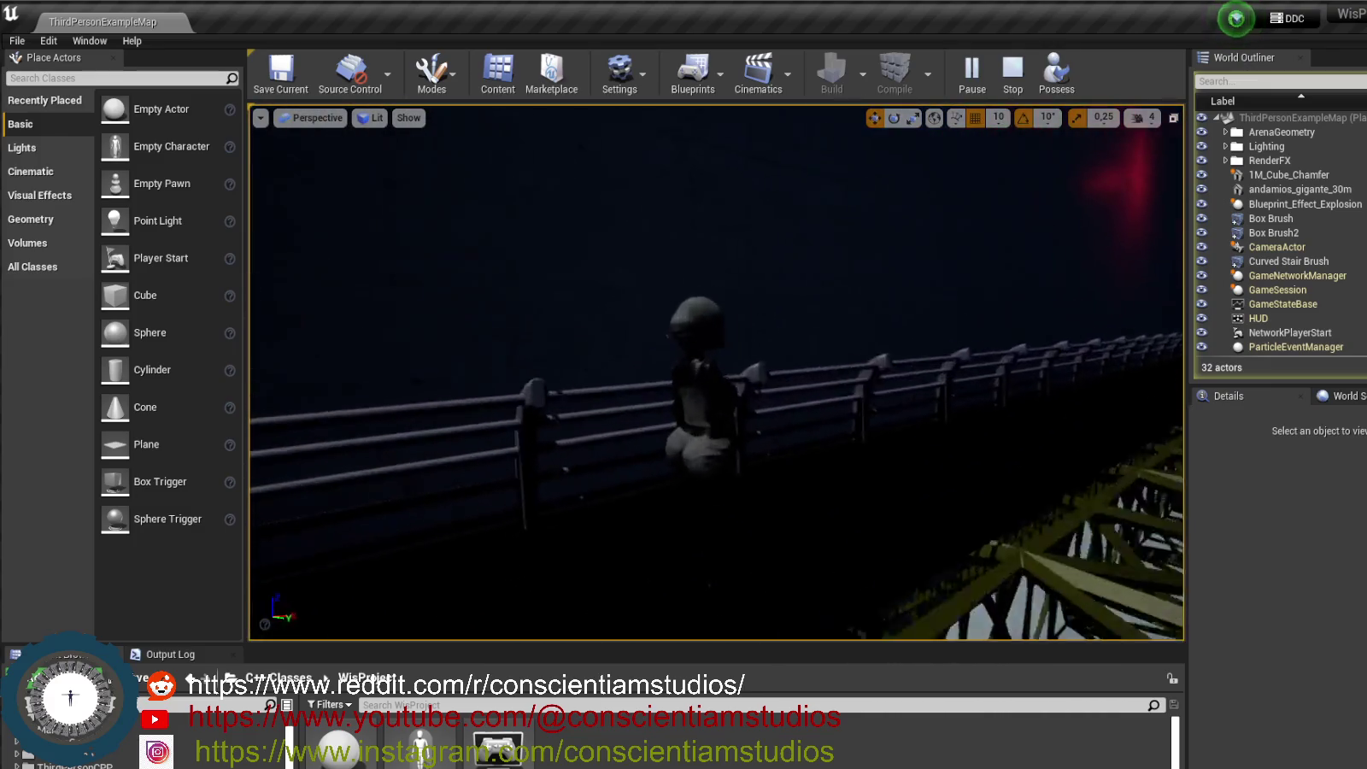
left_click_drag(718, 371, 855, 367)
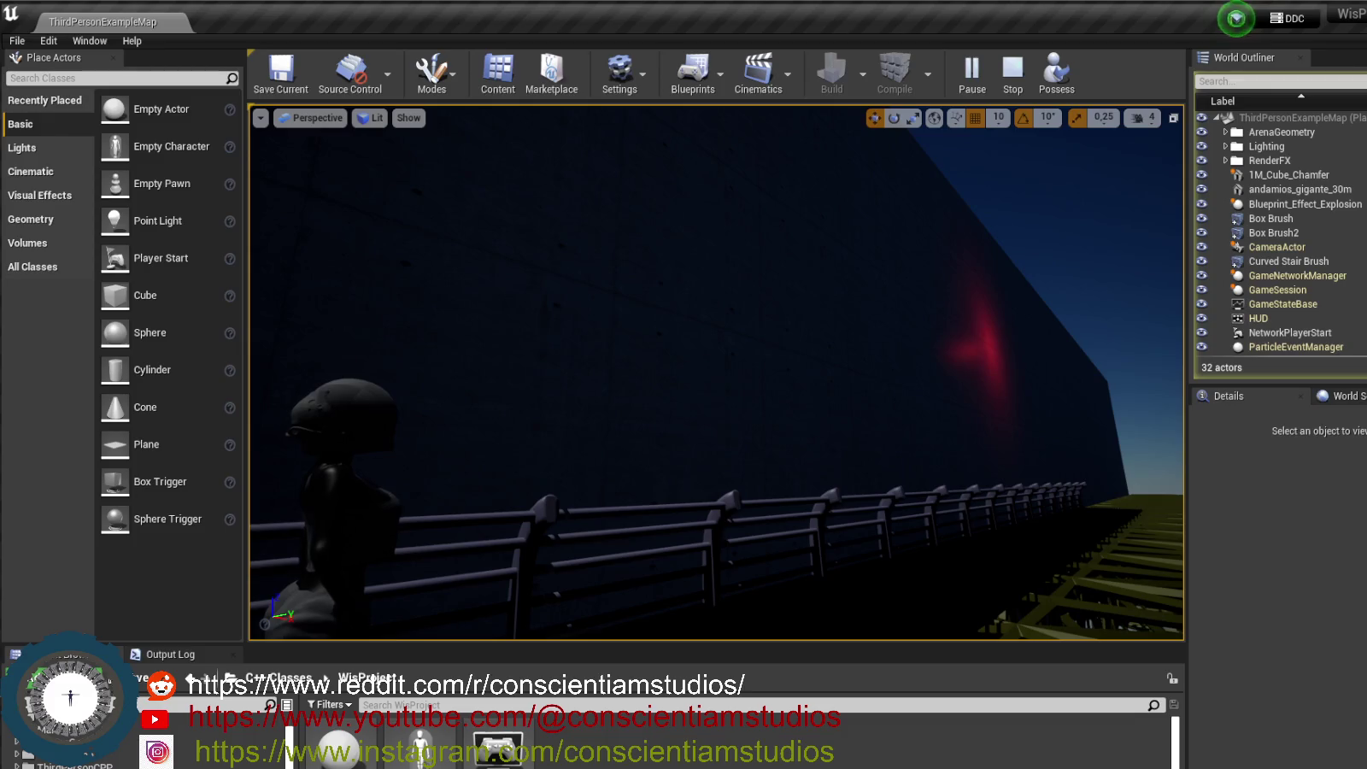
left_click_drag(927, 298, 889, 298)
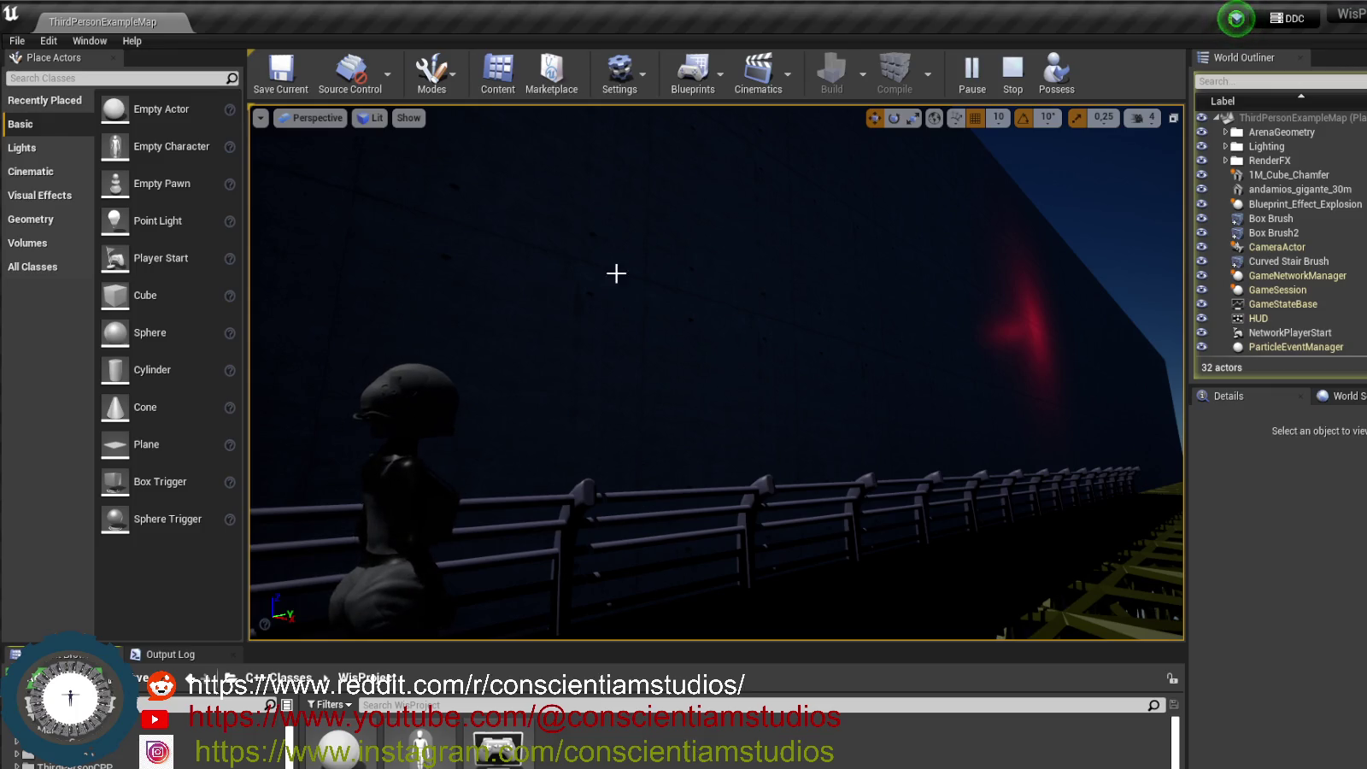
left_click(567, 428)
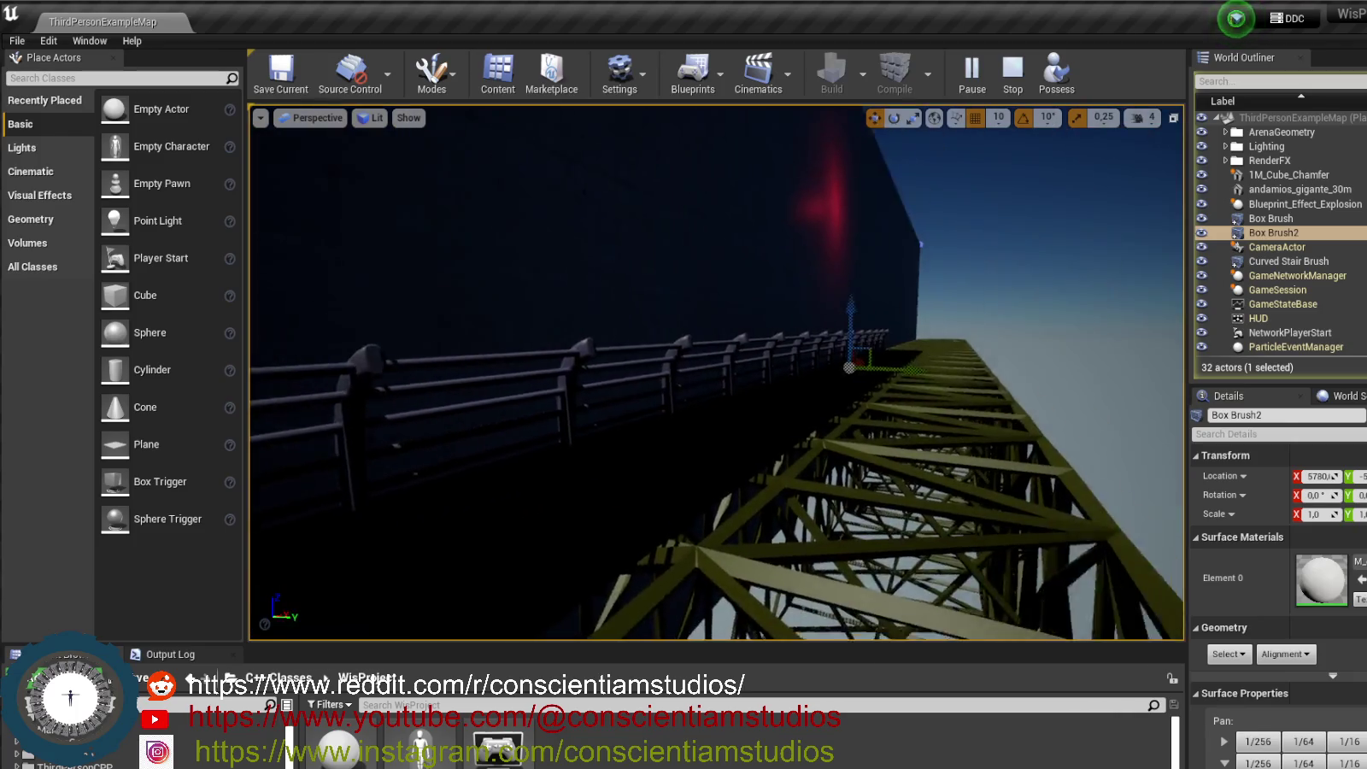
Possess the character, turn it toward the railing, stop play, and zoom out over the truss bridge.
left_click(1056, 72)
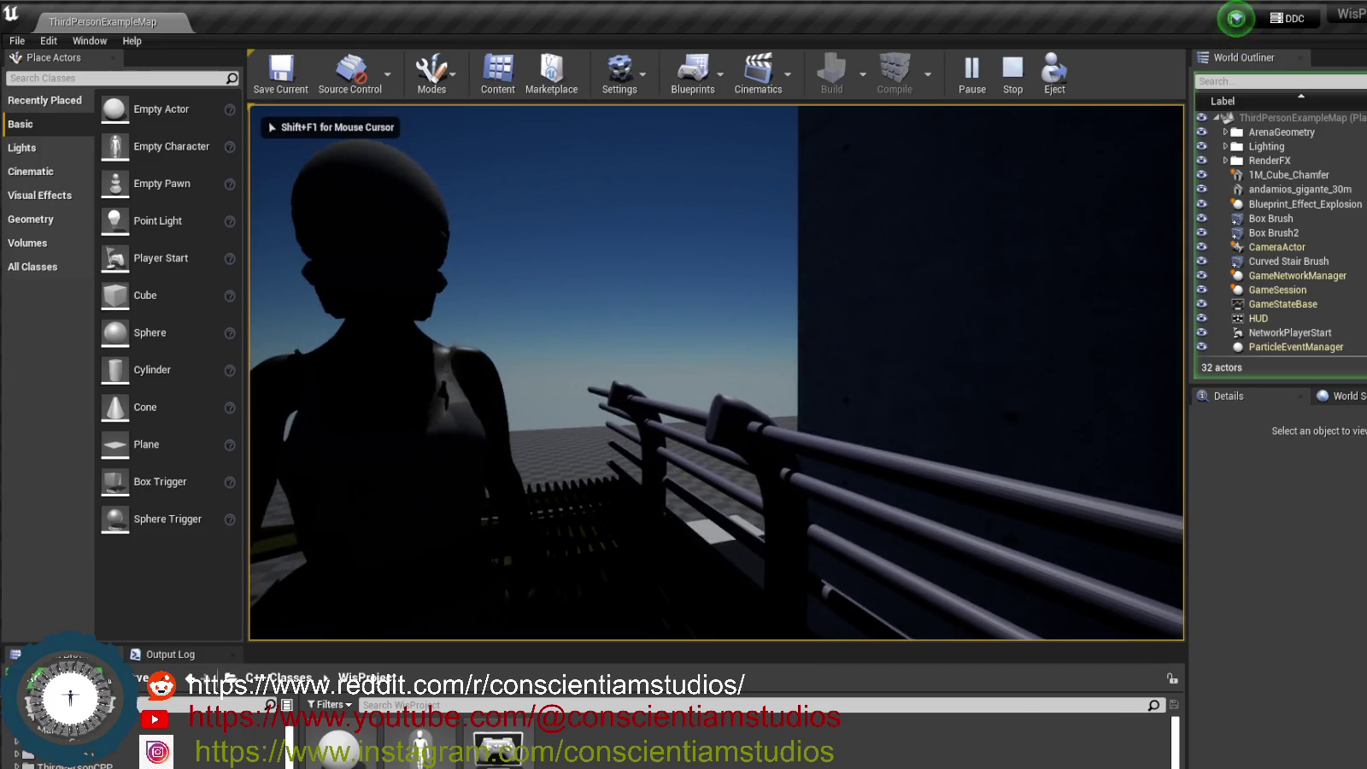
key("d")
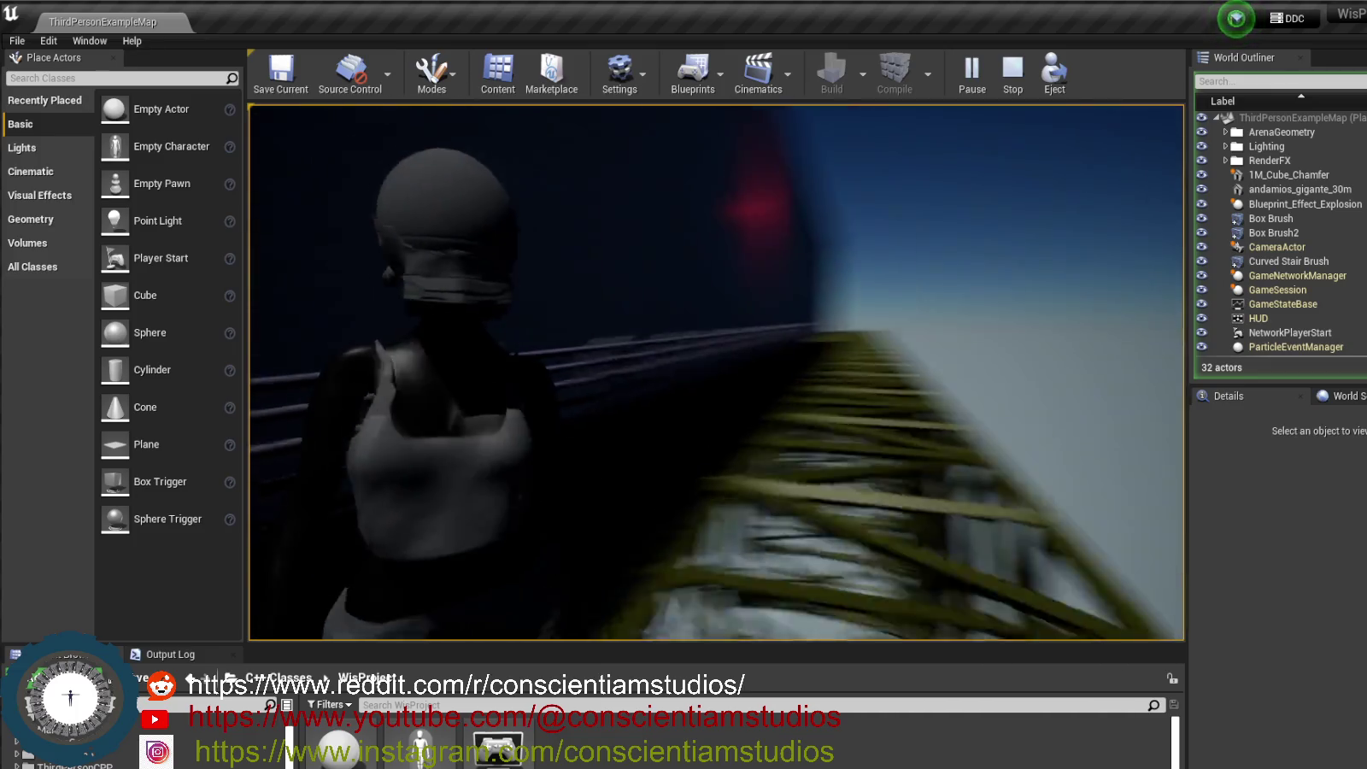
key("Escape")
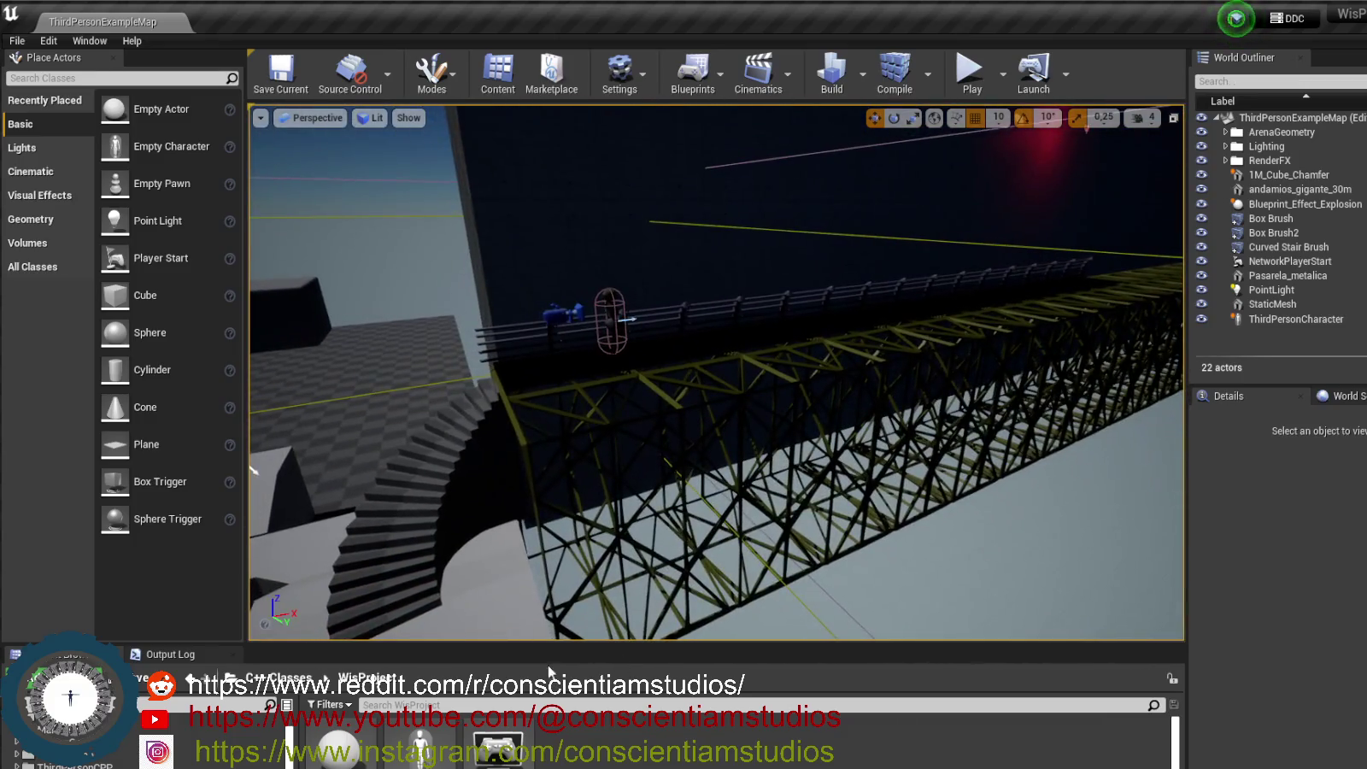
left_click_drag(555, 642, 555, 608)
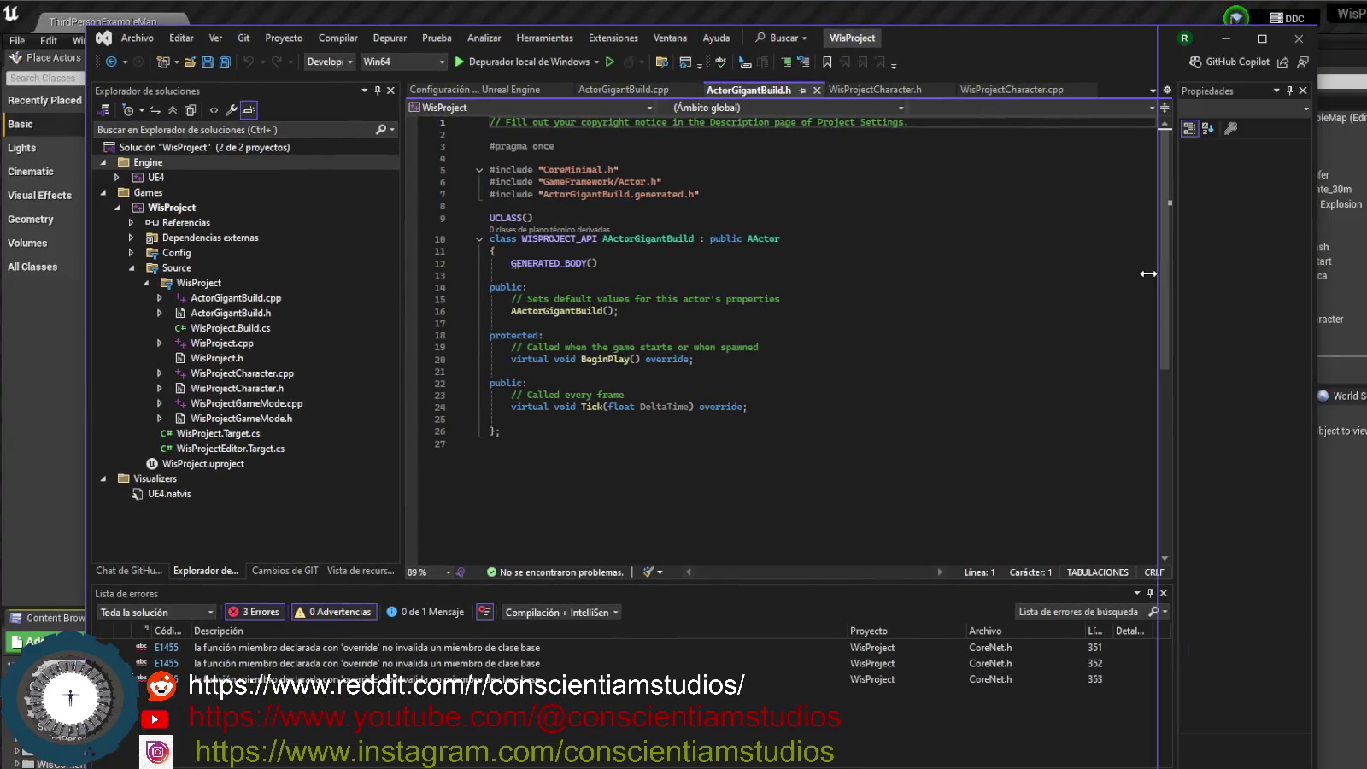
Restore the Visual Studio window showing ActorGigantBuild.h to a smaller size, then minimize it.
mouse_move(949, 56)
left_mouse_down()
mouse_move(873, 49)
mouse_move(896, 24)
left_mouse_up()
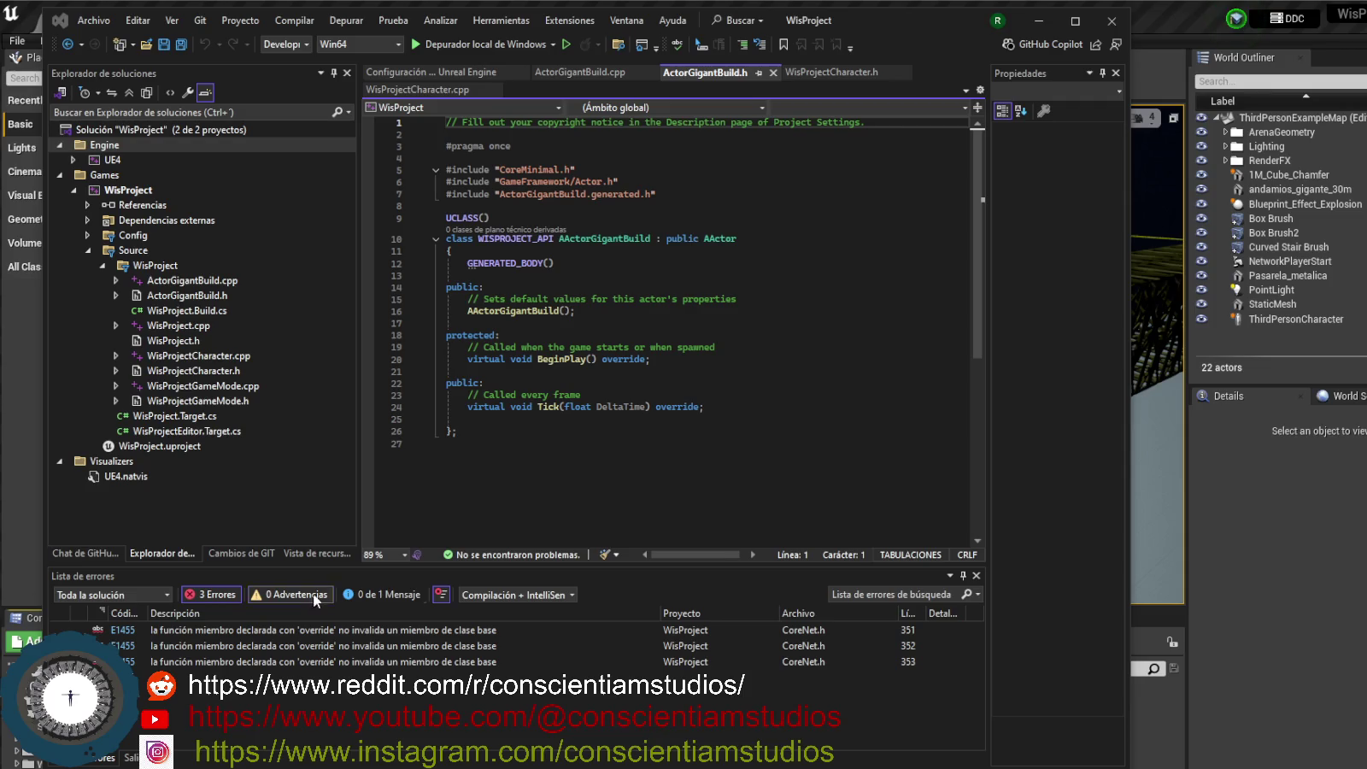
left_click_drag(919, 19, 1121, 72)
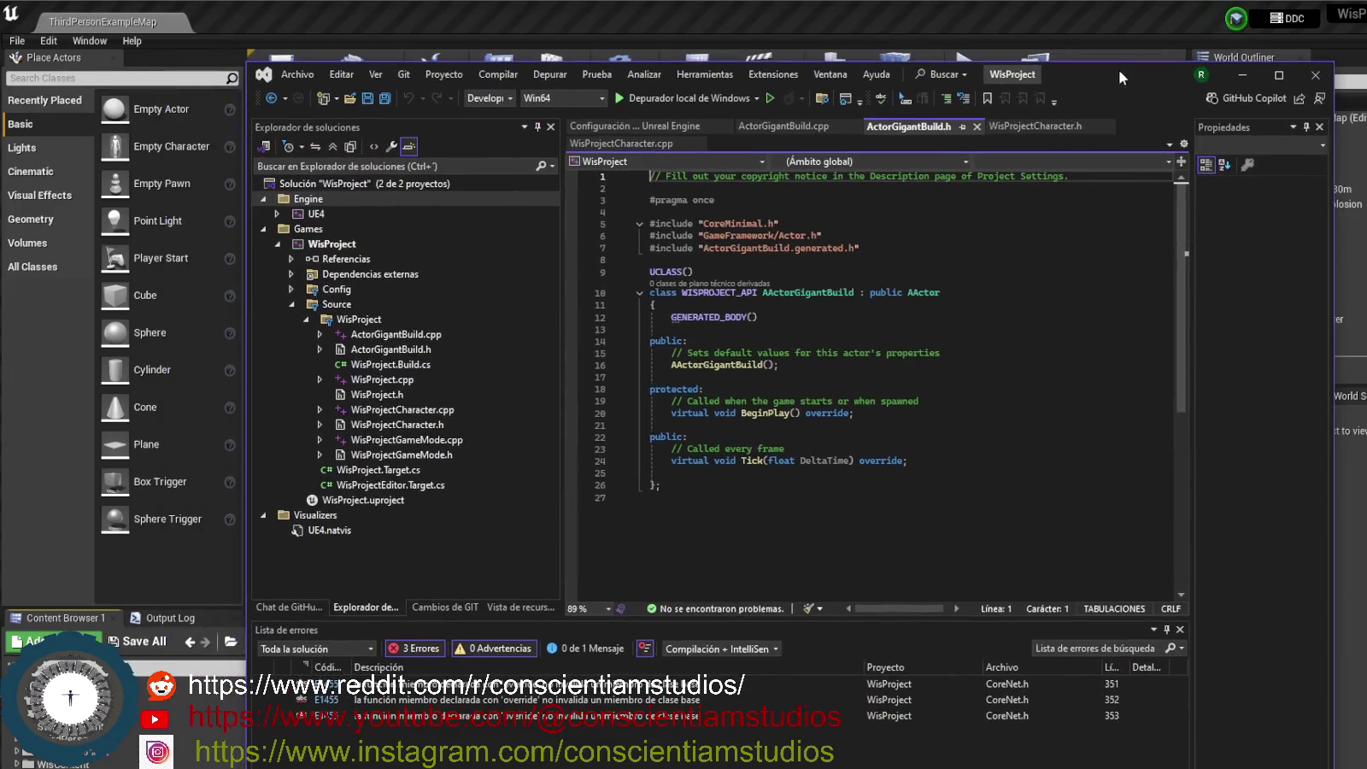
left_click(1242, 119)
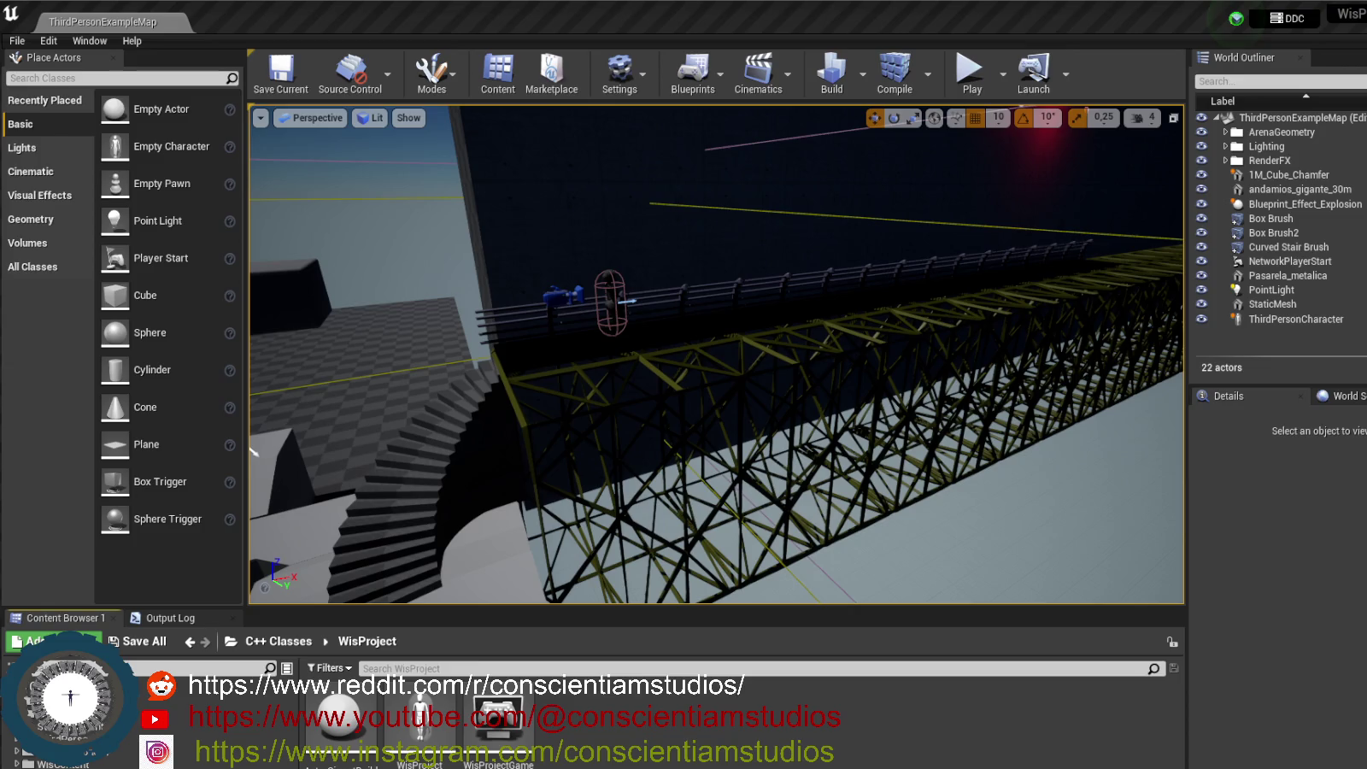
Orbit the view toward the wall and walkway, then start Play In Editor.
mouse_move(791, 336)
left_mouse_down()
mouse_move(769, 359)
mouse_move(1023, 342)
left_mouse_up()
left_click(972, 70)
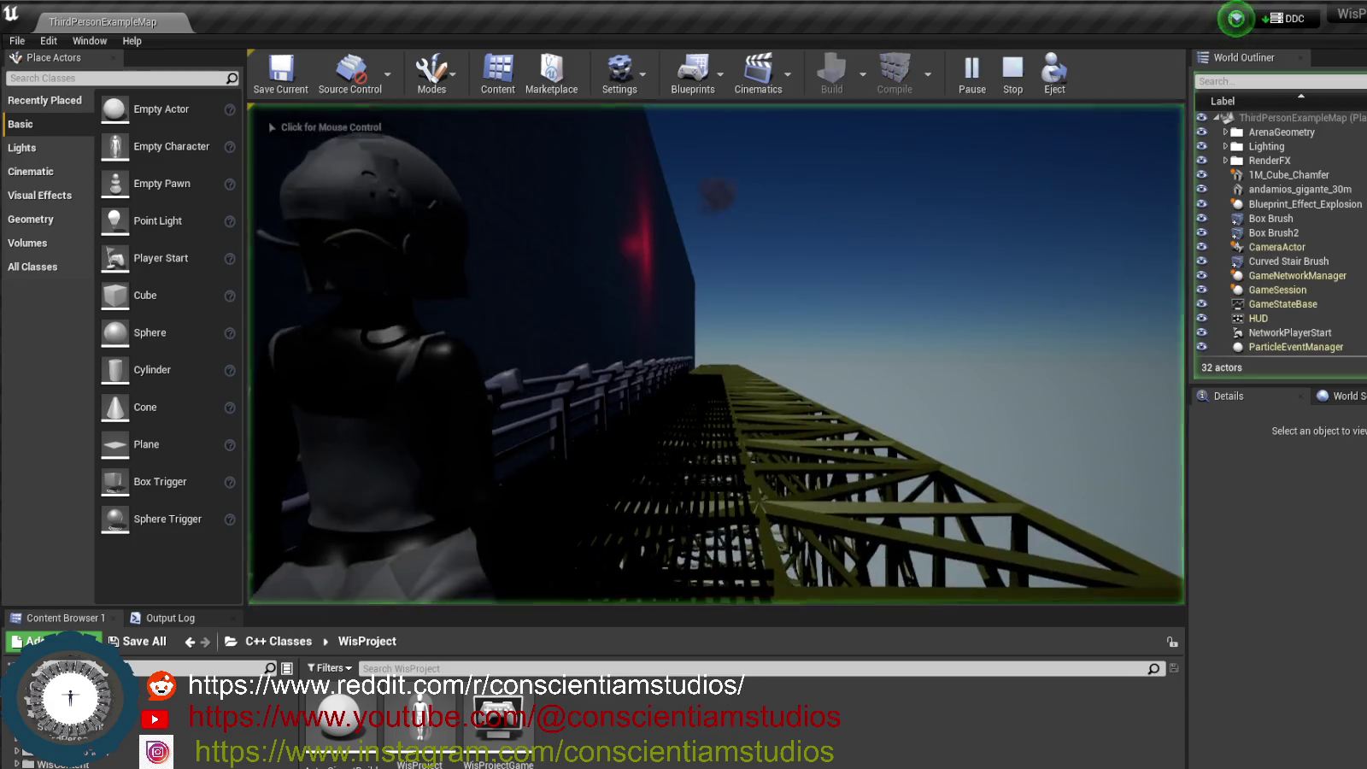
Capture the mouse in the running game, then stop Play In Editor with Esc.
left_click(794, 343)
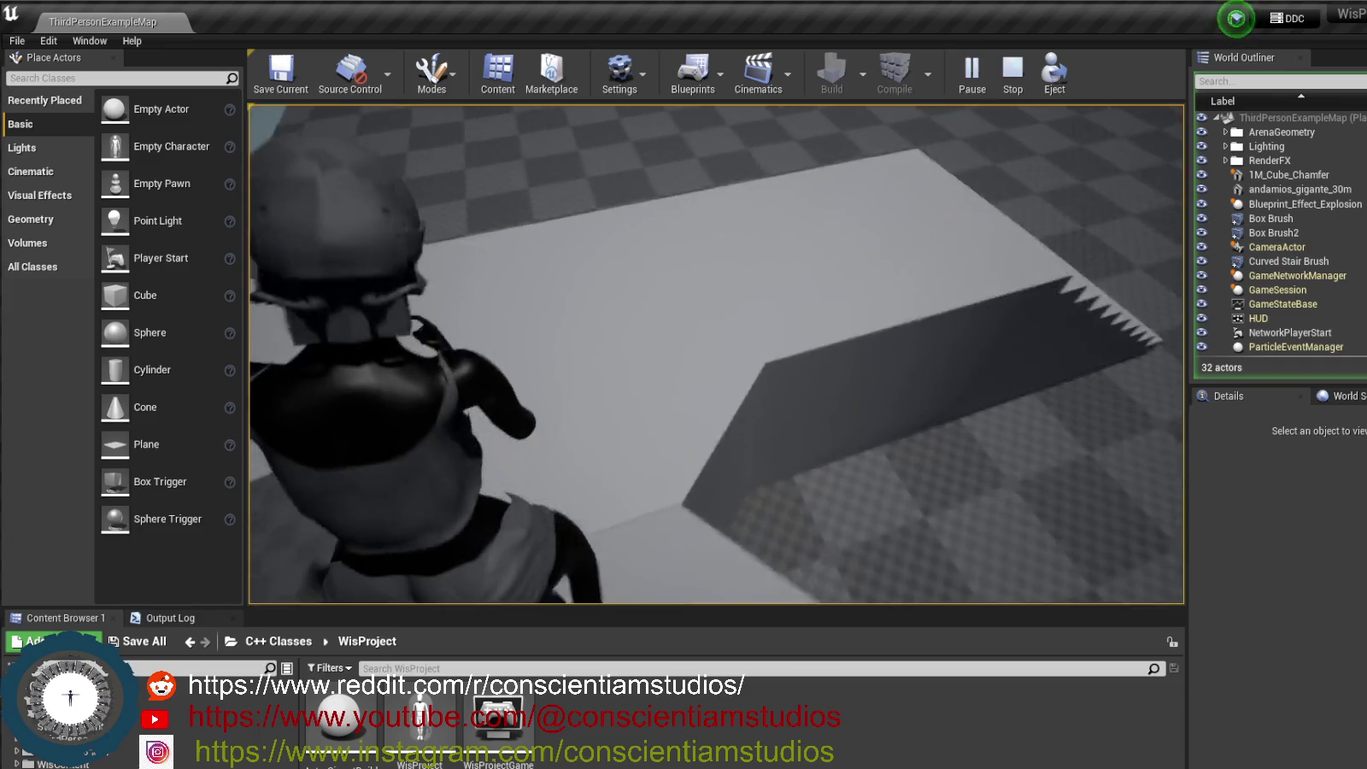
key("Escape")
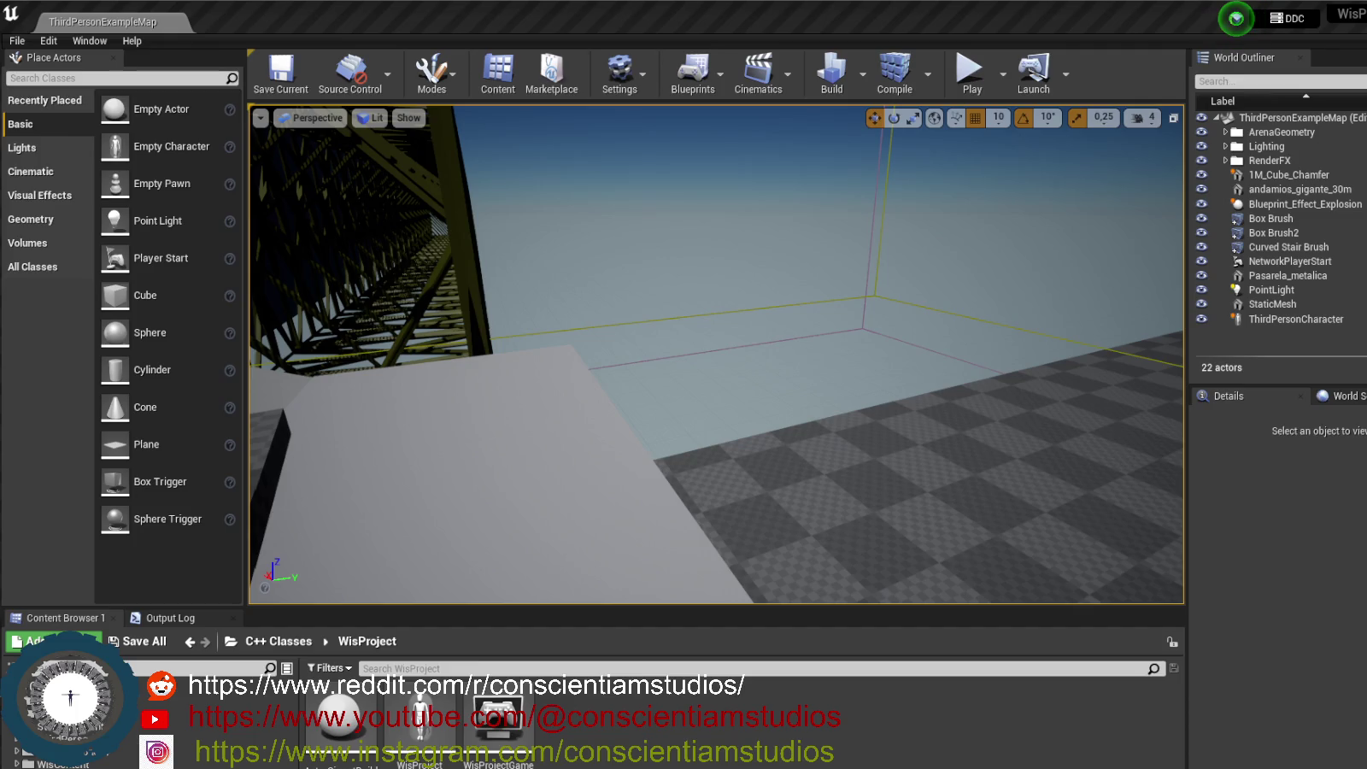
mouse_move(735, 256)
left_mouse_down()
mouse_move(771, 218)
mouse_move(929, 413)
mouse_move(838, 359)
mouse_move(607, 552)
mouse_move(726, 198)
mouse_move(898, 406)
mouse_move(658, 316)
left_mouse_up()
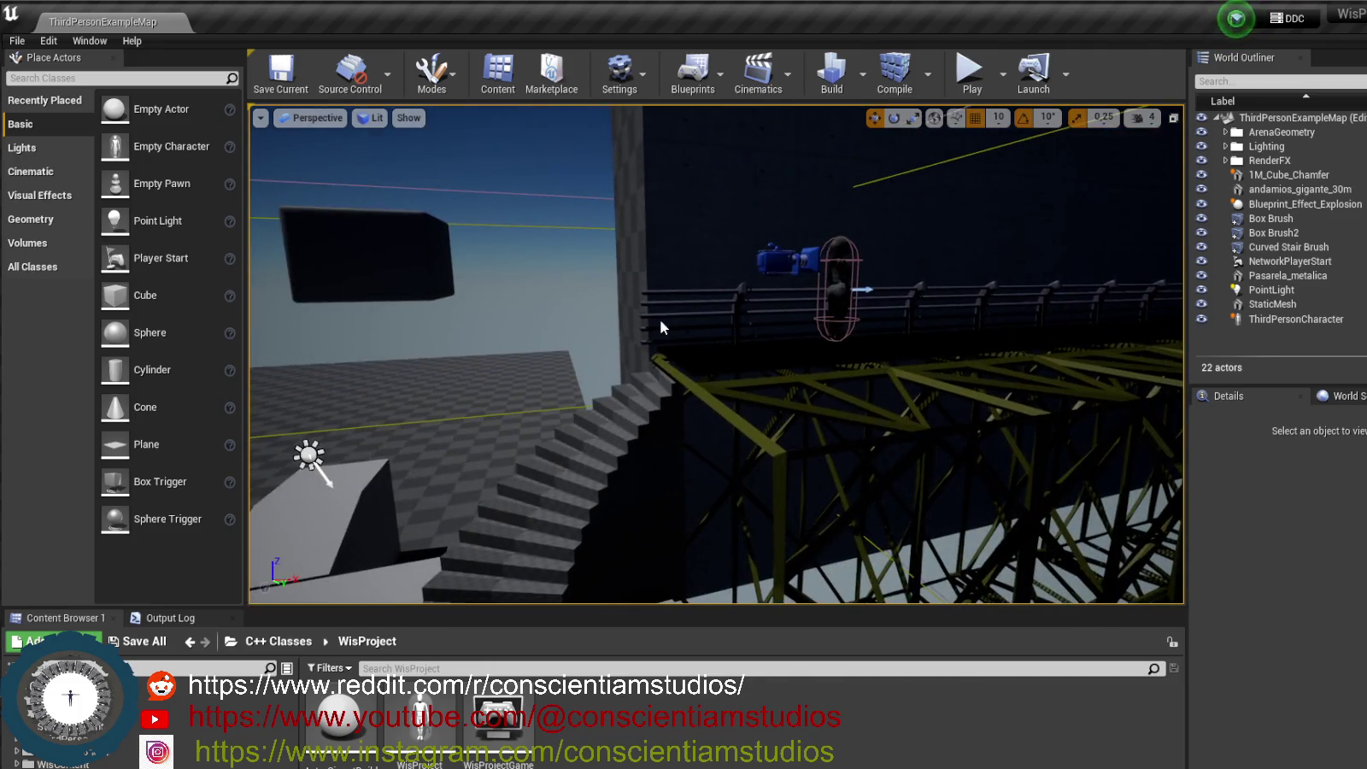
Start Play In Editor again and capture the mouse in the game viewport.
left_click(970, 70)
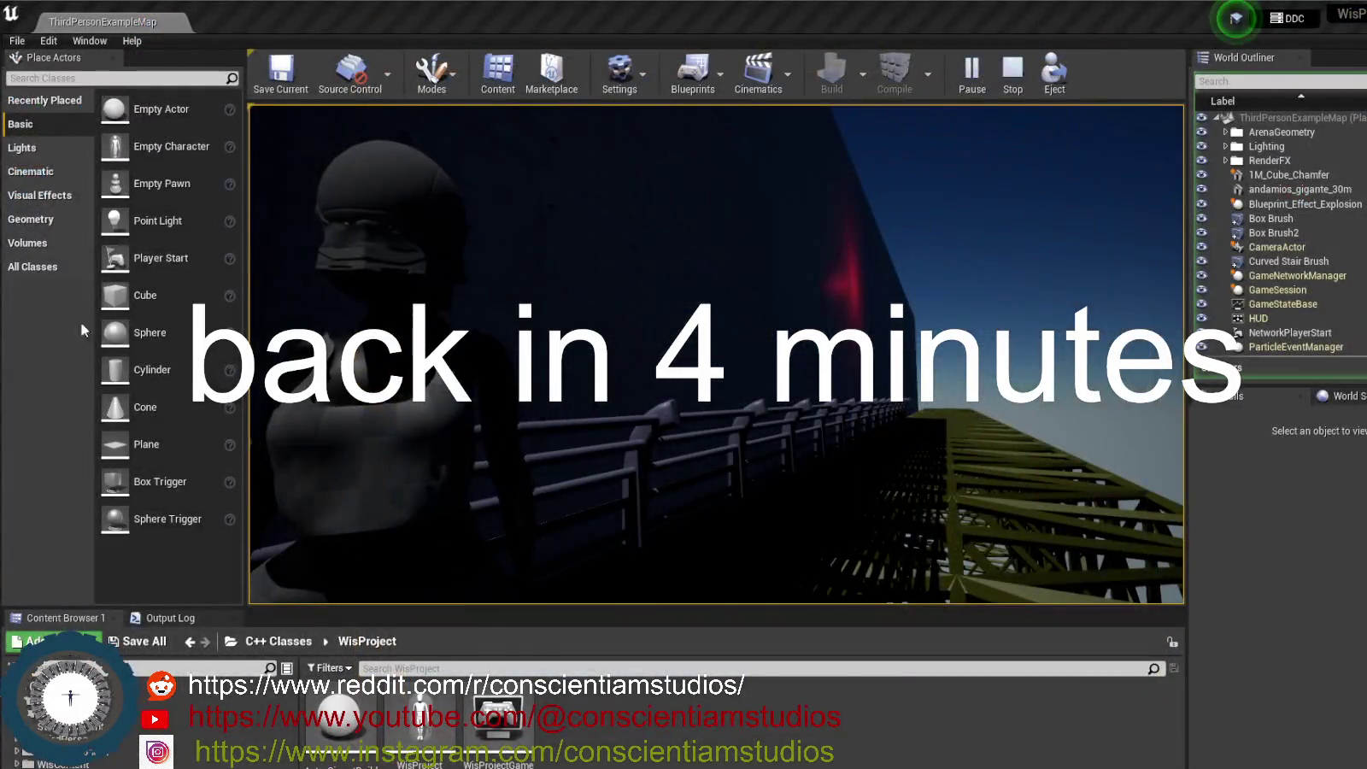
left_click(599, 342)
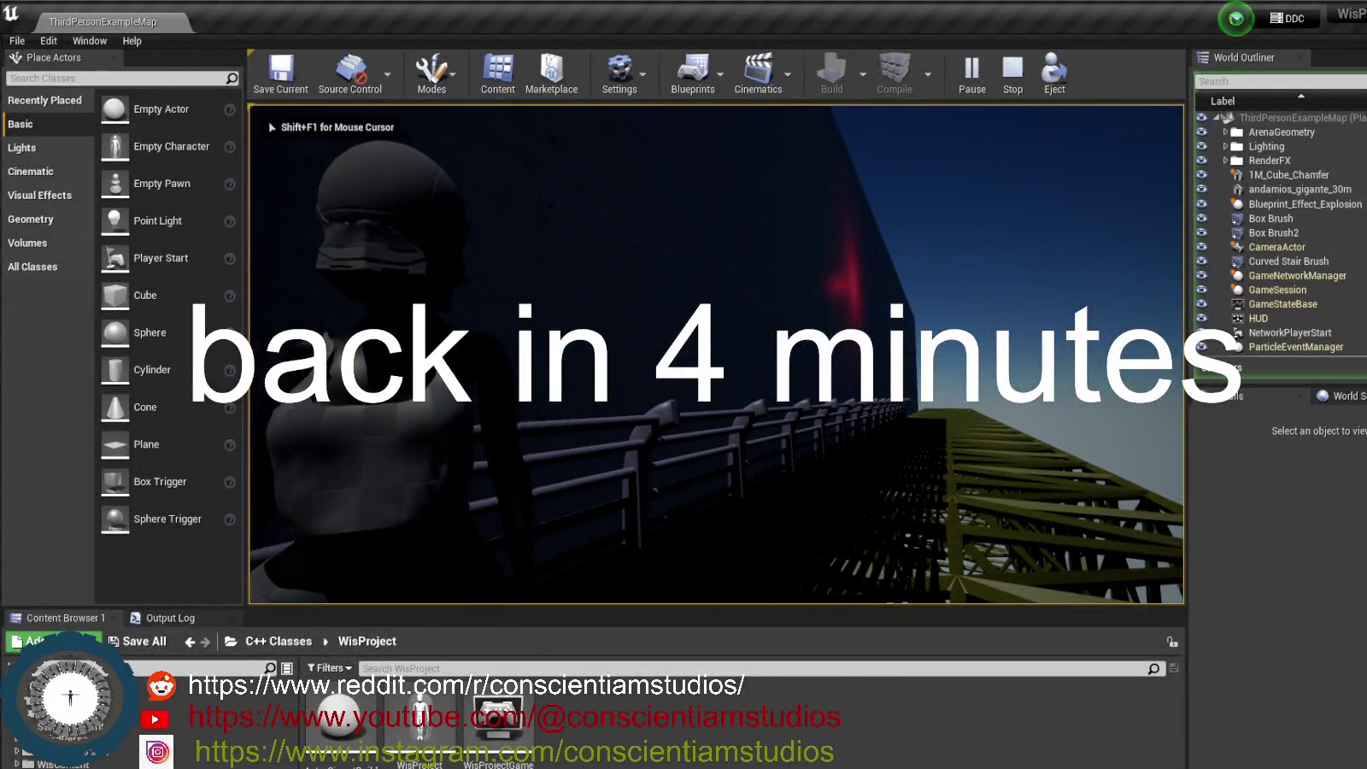